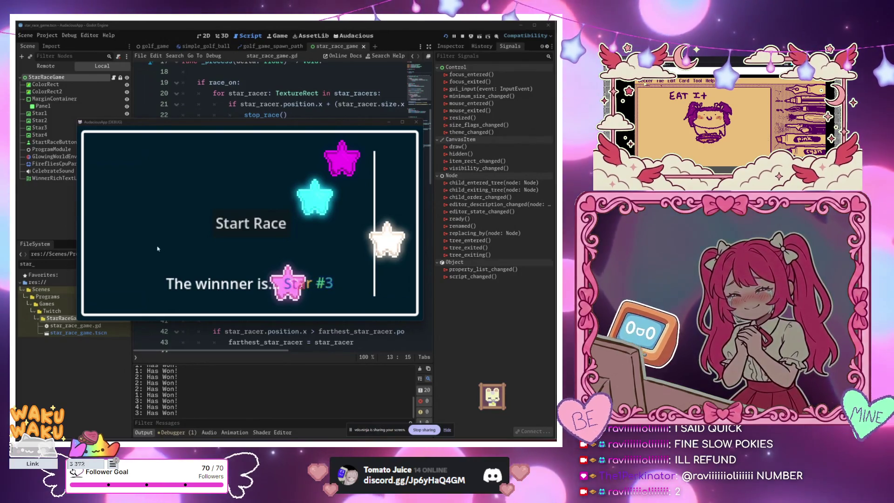
# Nudge the AudaciousApp (DEBUG) game window slightly right and down, leaving Star #3 shown as winner
pyautogui.moveTo(232, 123)
pyautogui.mouseDown()
pyautogui.moveTo(288, 126)
pyautogui.moveTo(255, 133)
pyautogui.mouseUp()
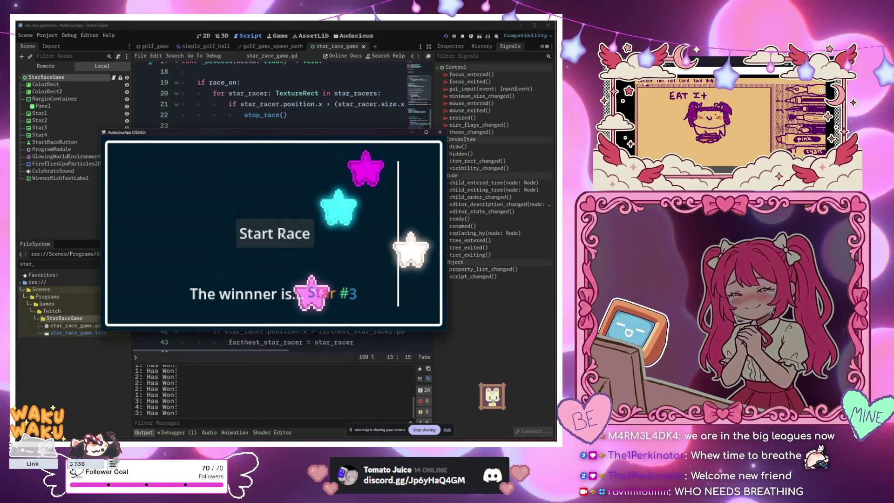
# Start a fresh star race in the debug game window and let it finish
pyautogui.click(282, 235)
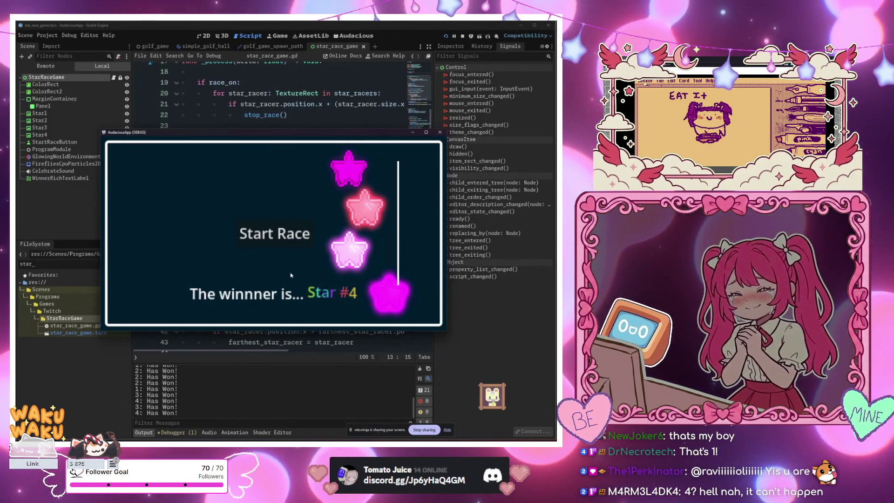
# Run another star race until the magenta star crosses the finish line first
pyautogui.click(289, 232)
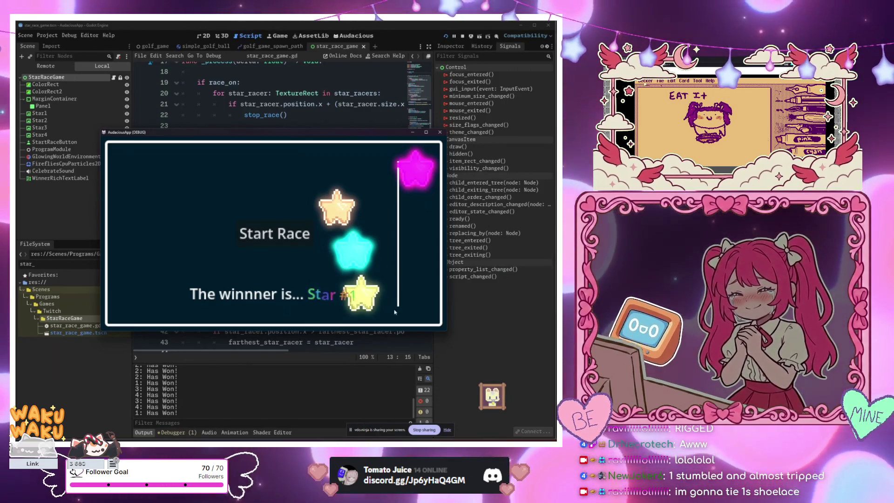
# Race the stars once more until the glowing white star reaches the finish line
pyautogui.click(279, 246)
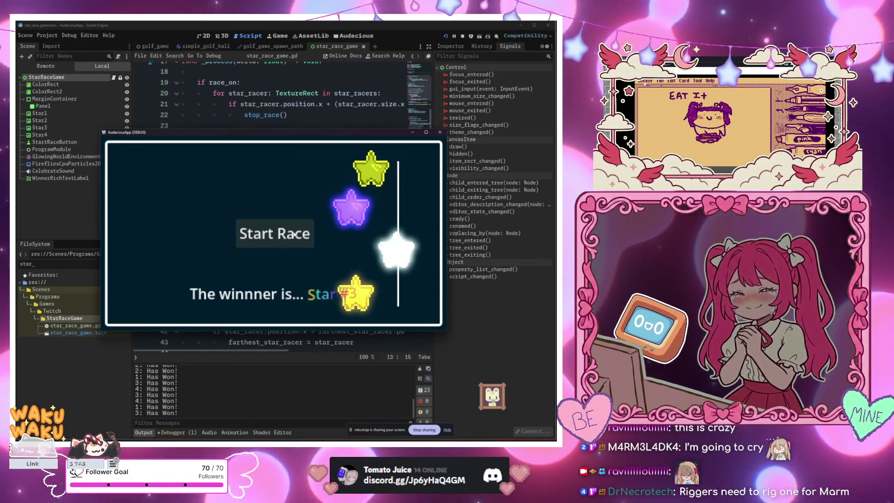
# Run the star race again, then drag the game window lower and left, out of the way
pyautogui.click(295, 234)
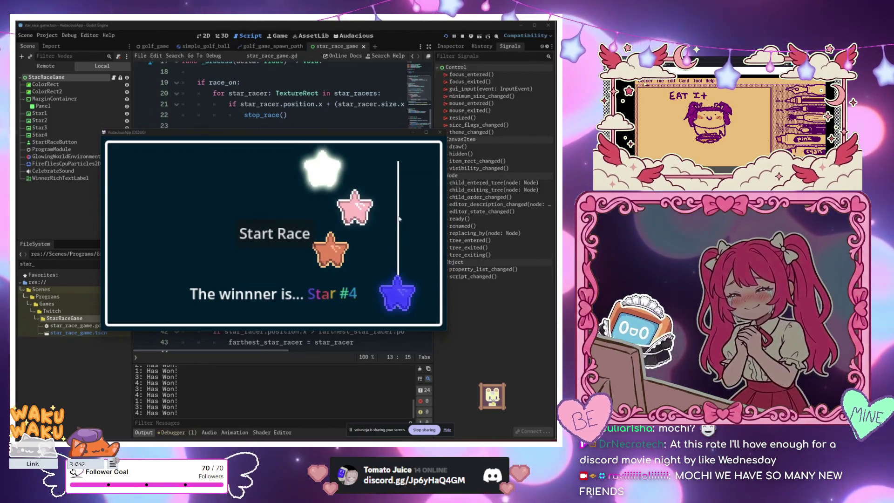
pyautogui.moveTo(279, 139); pyautogui.dragTo(244, 209)
# Filter the FileSystem for the elimination files and open elimination_luck_game.tscn
pyautogui.click(210, 126)
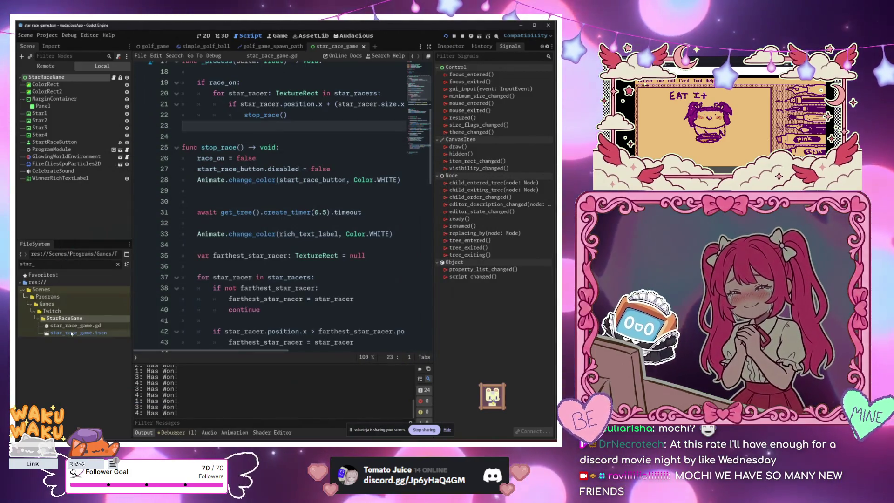
pyautogui.click(117, 264)
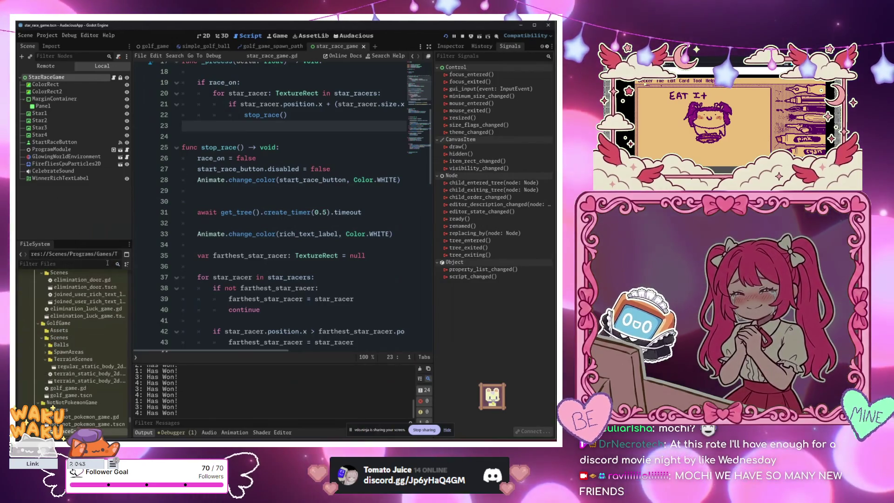
pyautogui.write('elikm')
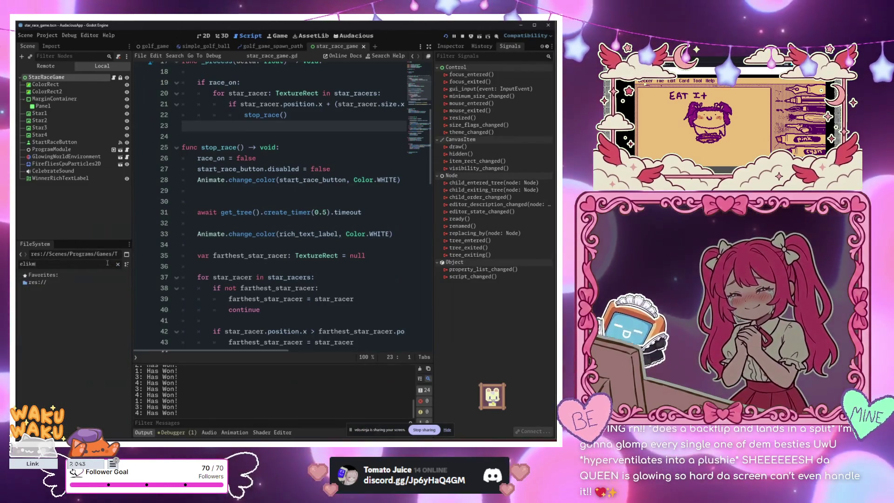
pyautogui.press('BackSpace')
pyautogui.press('BackSpace')
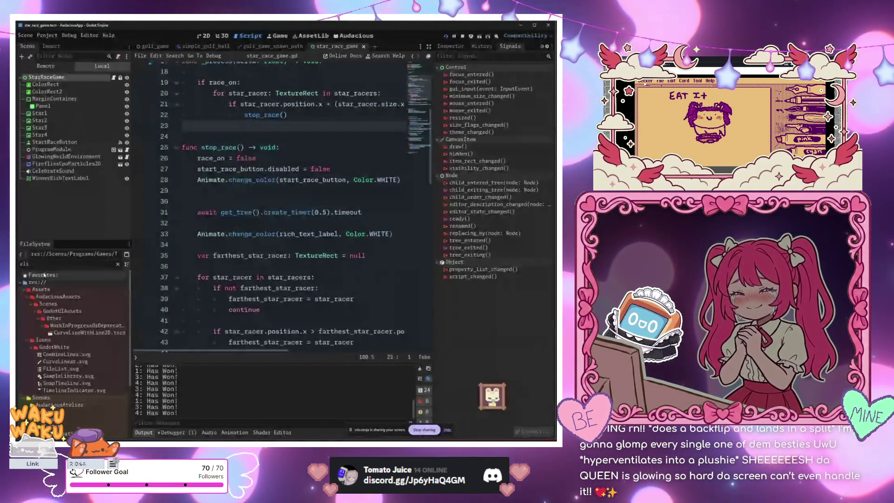
pyautogui.write('men')
pyautogui.press('BackSpace')
pyautogui.press('BackSpace')
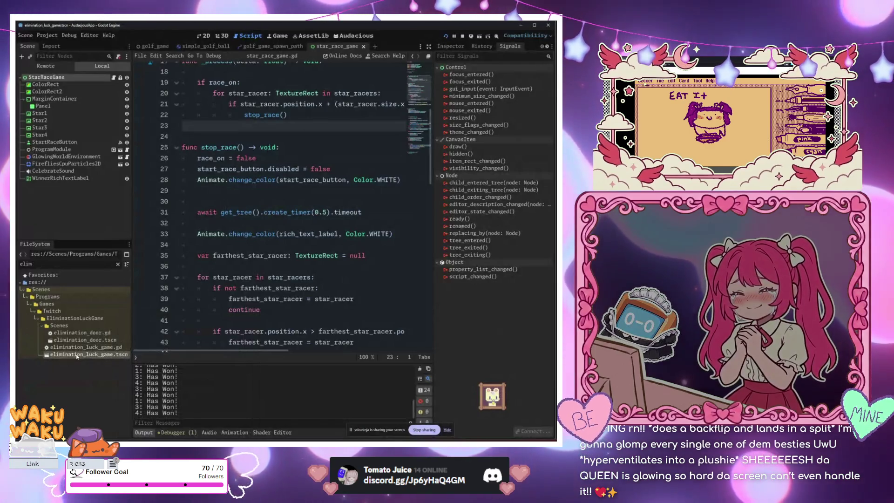
pyautogui.doubleClick(77, 355)
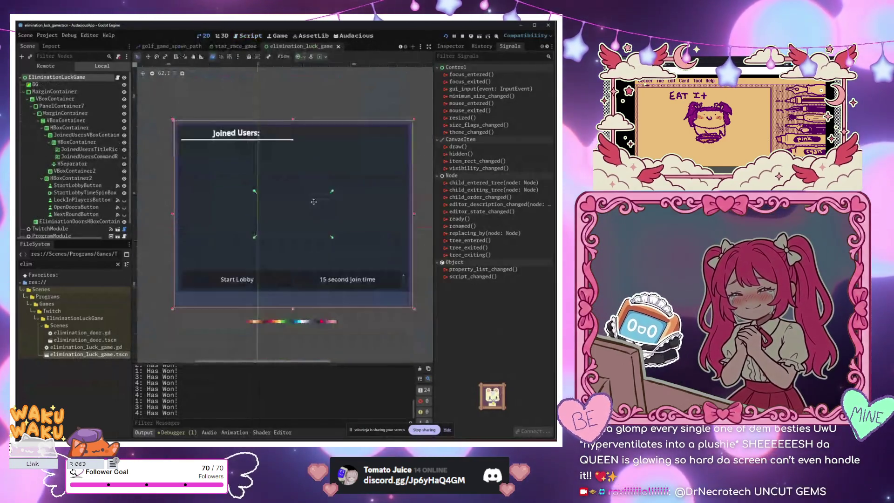
pyautogui.scroll(1, 314, 202)
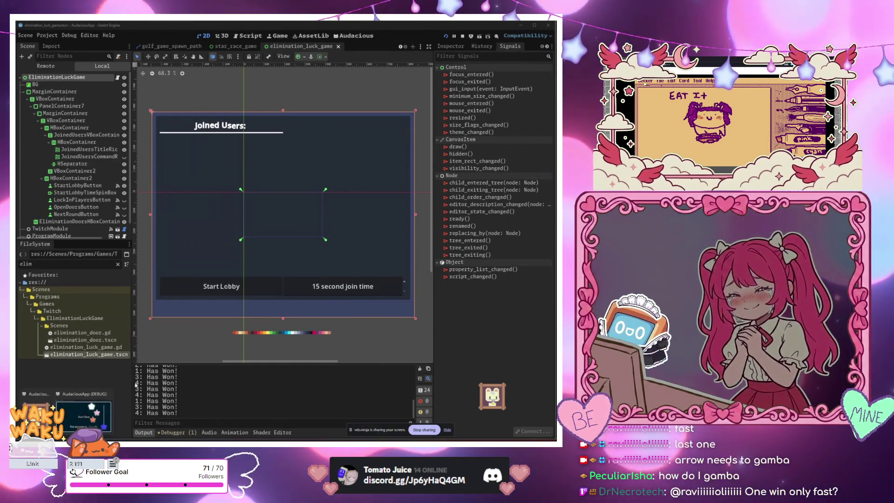
# Drag the AudaciousApp debug window up so it sits over the editor
pyautogui.moveTo(289, 208); pyautogui.dragTo(292, 131)
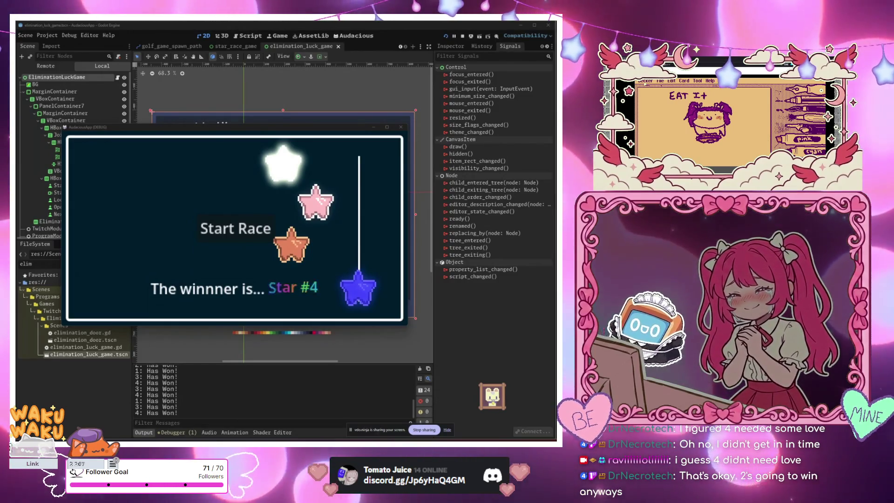
pyautogui.click(225, 235)
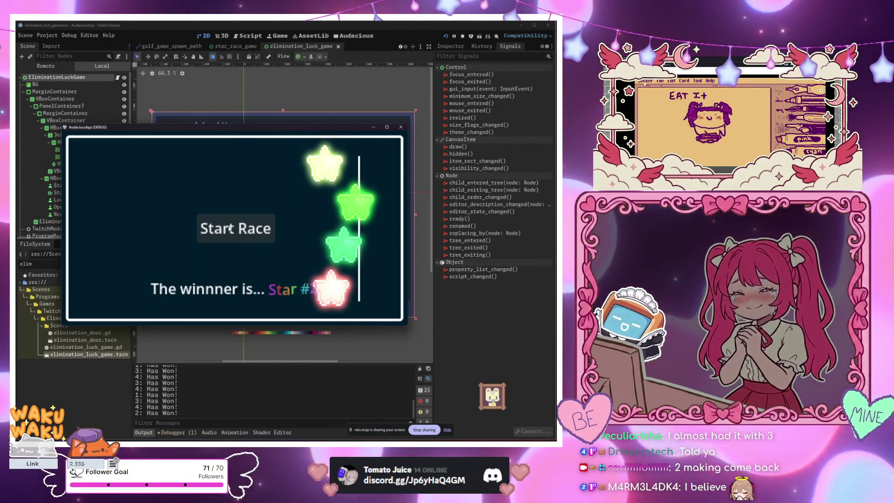
# Run another star race, which ends with Star #1 announced as winner
pyautogui.click(230, 229)
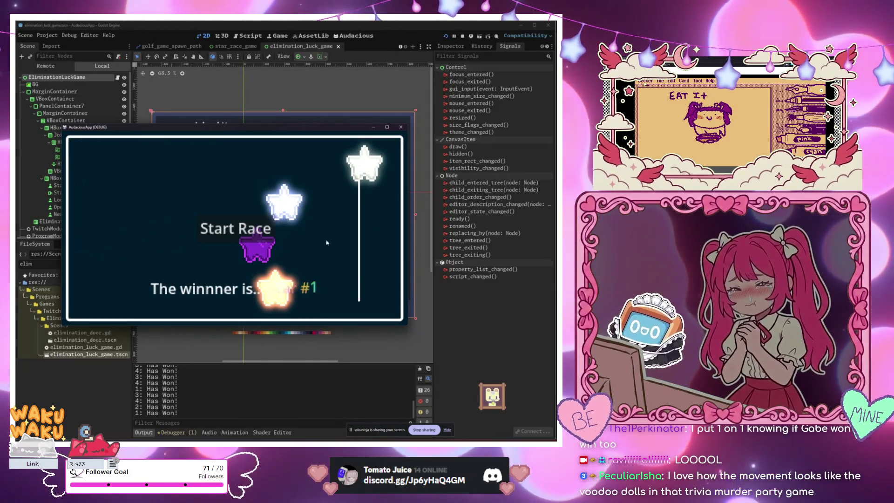
# Start one more race in the debug window and let Star #1 win
pyautogui.click(266, 231)
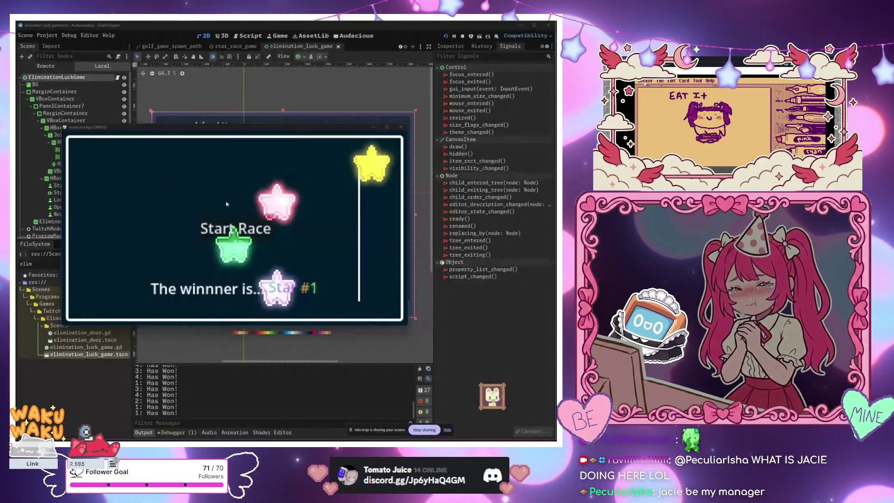
# Shift the AudaciousApp (DEBUG) window to the right to reveal more of the scene tree
pyautogui.moveTo(234, 131); pyautogui.dragTo(298, 130)
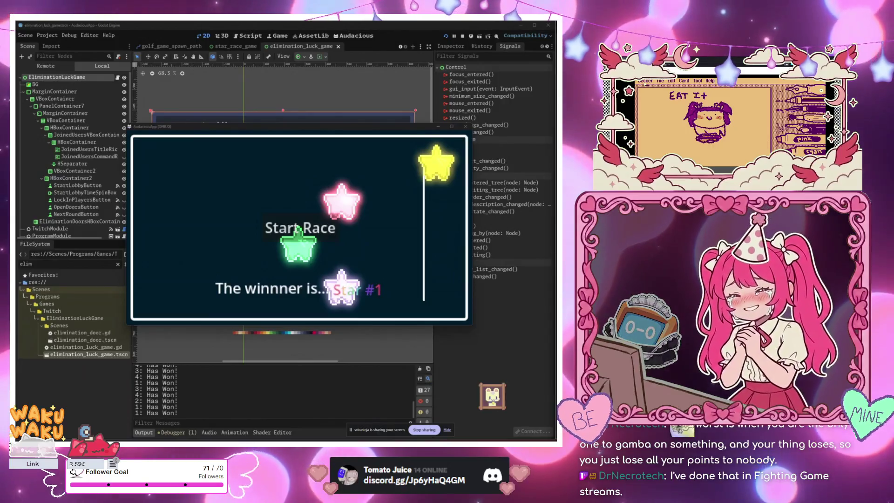
# Bring the running Star Race window forward, then switch to the Fizzy12 palette page
pyautogui.click(440, 256)
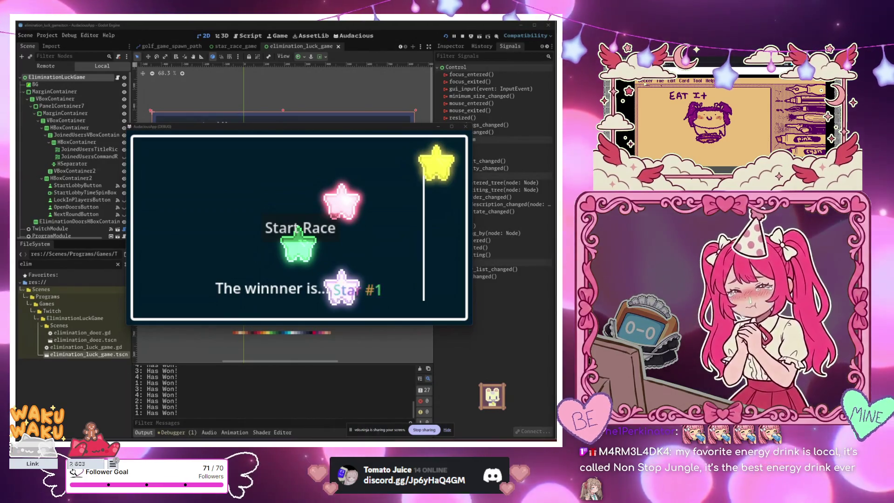
pyautogui.moveTo(85, 437)
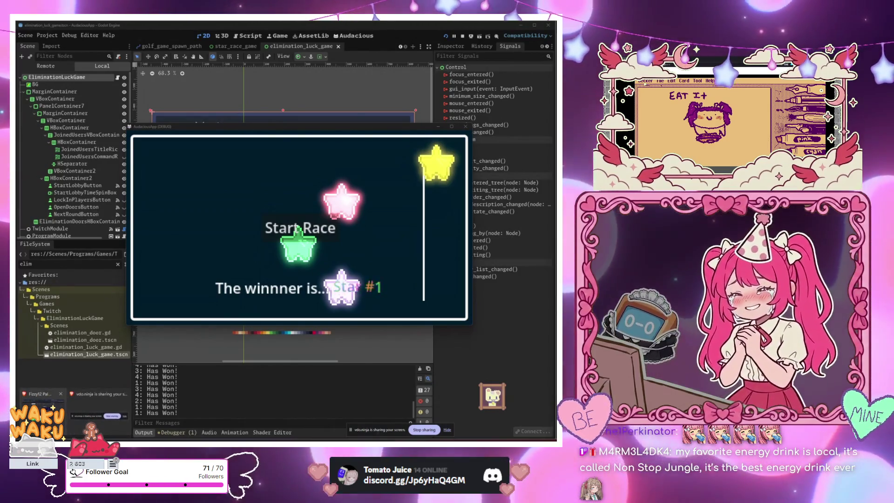
pyautogui.click(42, 404)
pyautogui.click(42, 404)
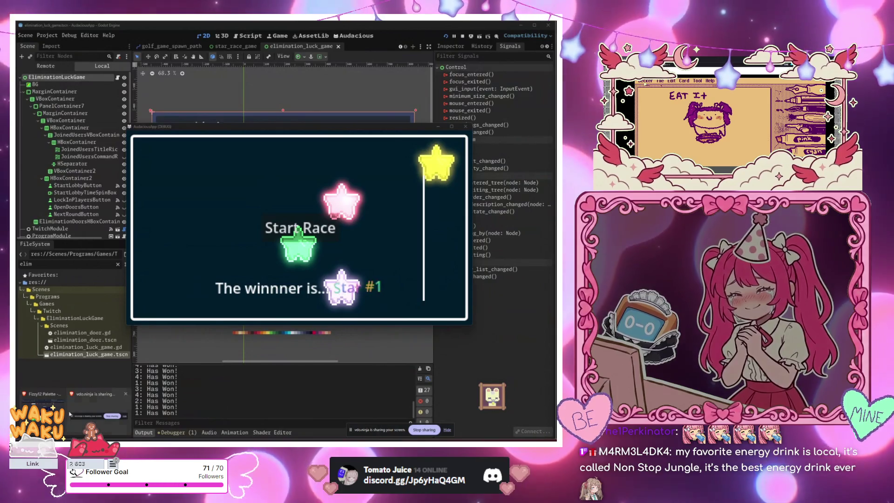
pyautogui.click(41, 401)
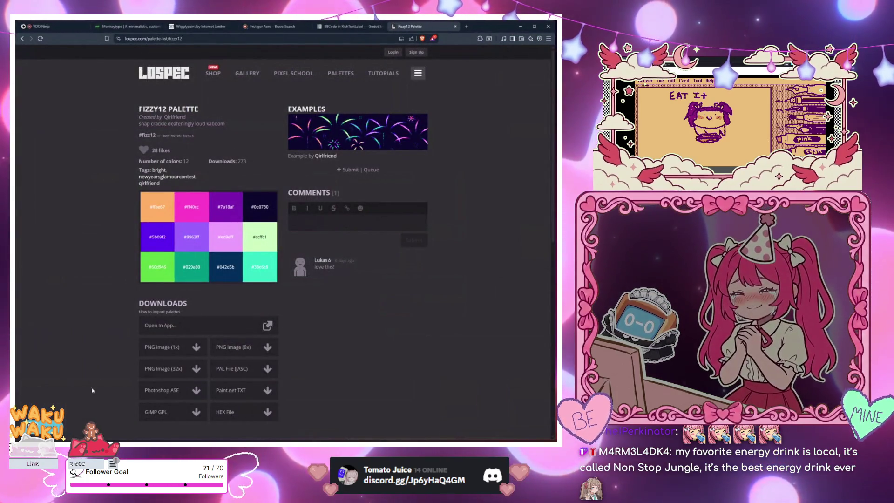
# Browse the non stop jungle image results, preview the ENERGY OF YOUR CITY image, and return to Godot
pyautogui.click(466, 27)
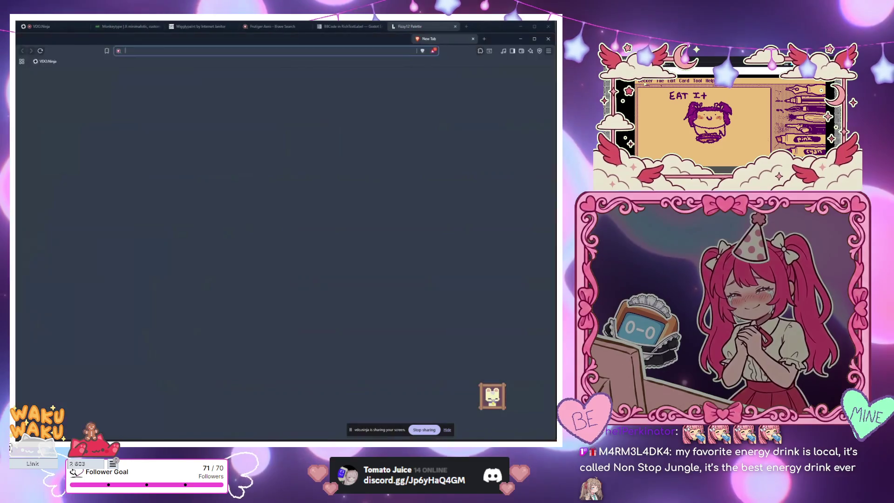
pyautogui.hotkey('ctrl', 'w')
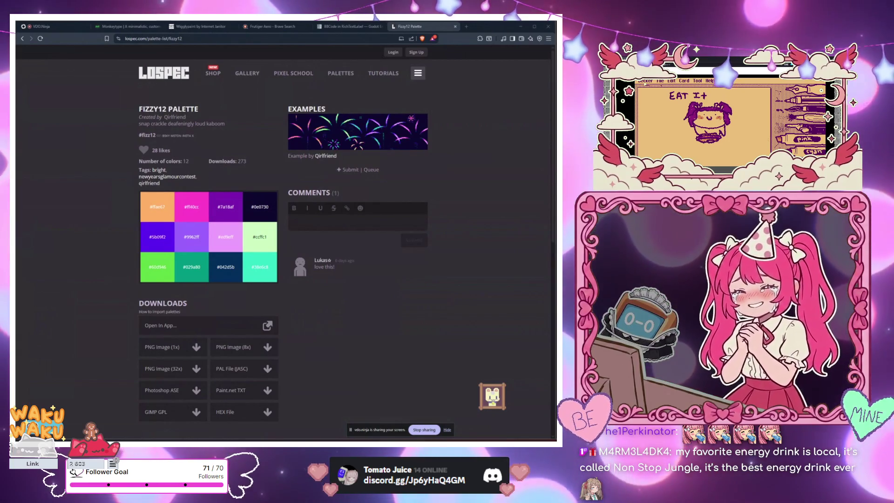
pyautogui.moveTo(16, 198)
pyautogui.mouseDown()
pyautogui.moveTo(259, 194)
pyautogui.moveTo(328, 118)
pyautogui.moveTo(341, 90)
pyautogui.moveTo(341, 21)
pyautogui.mouseUp()
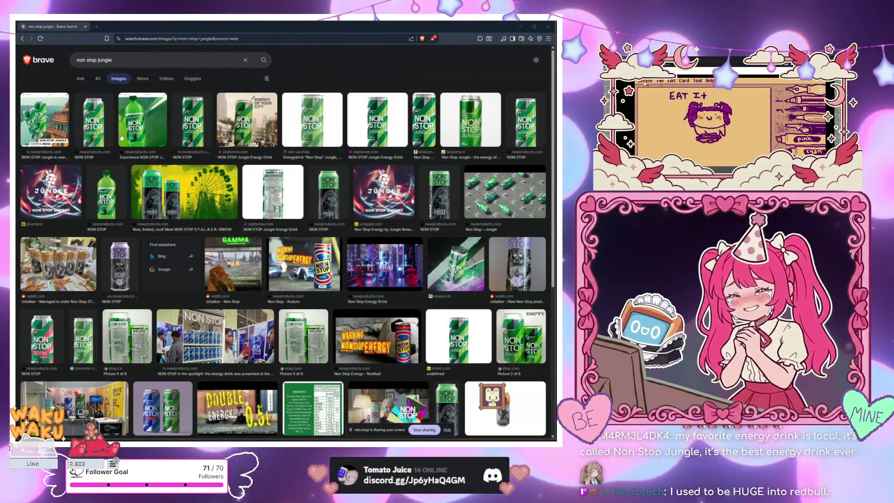
pyautogui.click(224, 121)
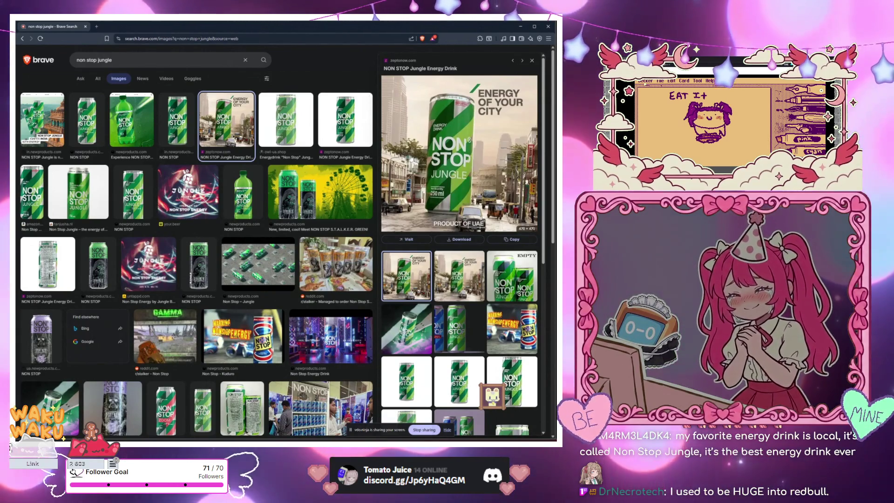
pyautogui.scroll(-3, 220, 236)
pyautogui.scroll(3, 220, 236)
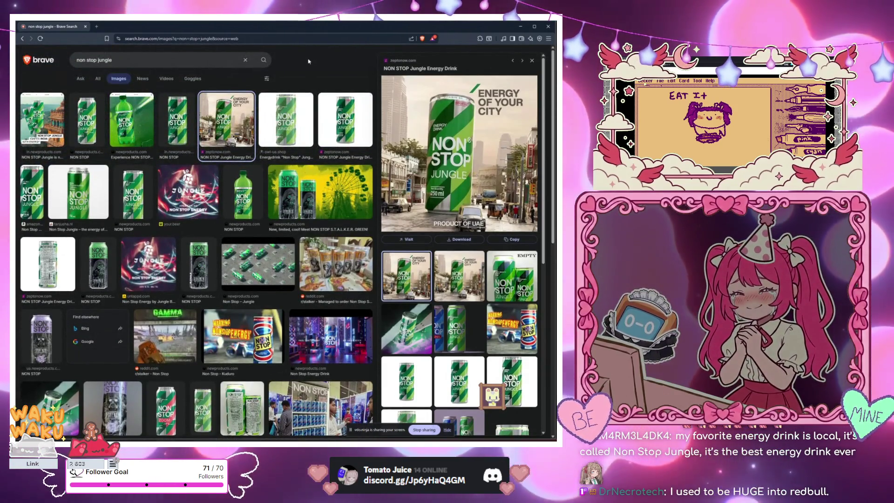
pyautogui.hotkey('alt', 'Tab')
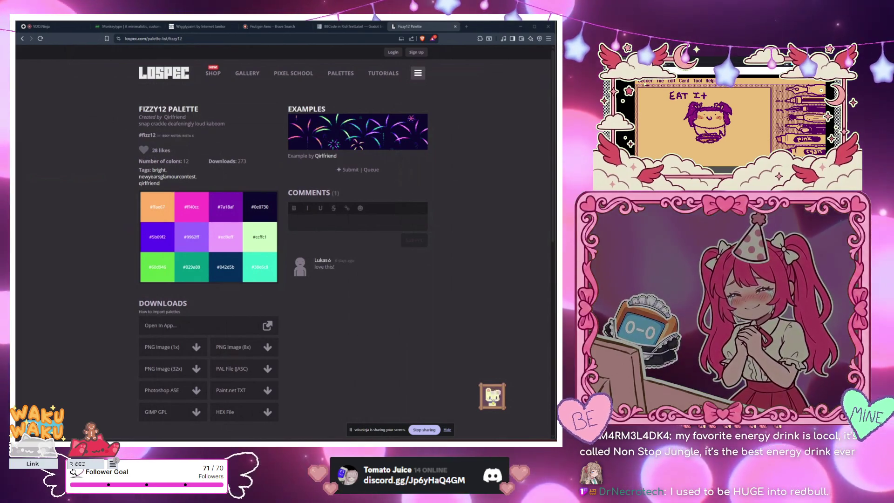
pyautogui.hotkey('alt', 'Tab')
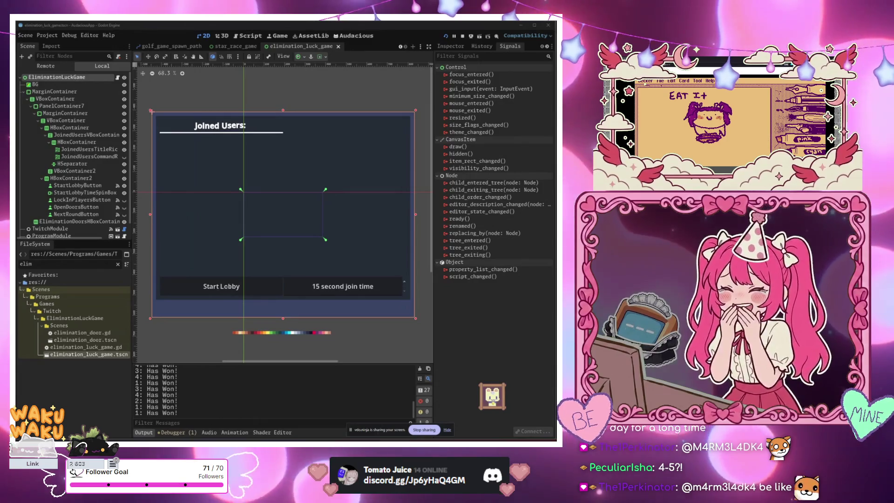
pyautogui.moveTo(15, 246)
pyautogui.mouseDown()
pyautogui.moveTo(56, 219)
pyautogui.moveTo(93, 219)
pyautogui.moveTo(318, 125)
pyautogui.moveTo(385, 78)
pyautogui.mouseUp()
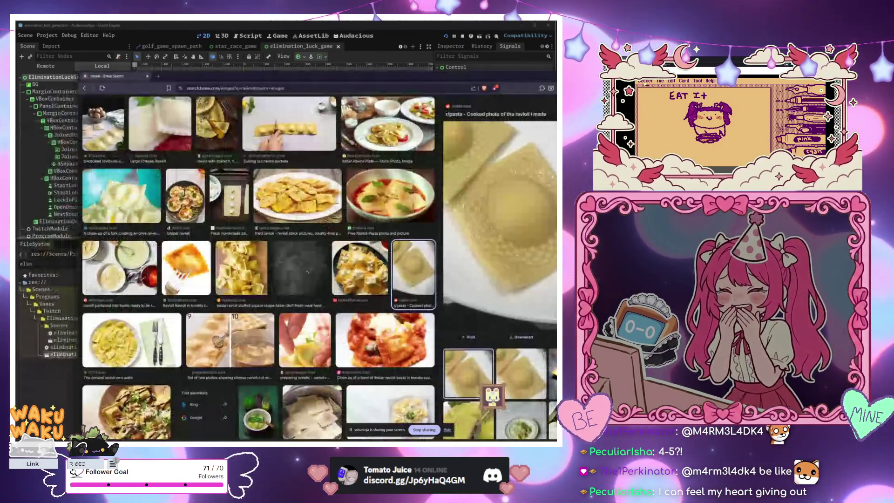
pyautogui.scroll(-3, 361, 277)
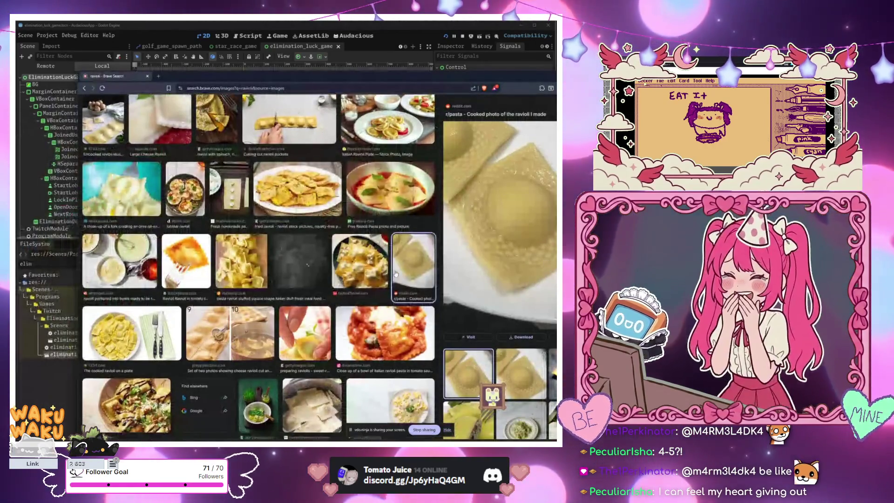
pyautogui.scroll(-7, 361, 277)
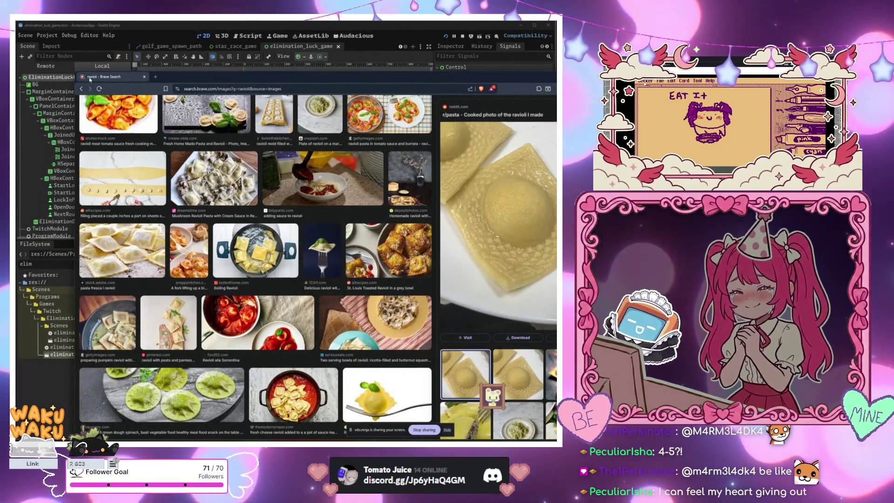
pyautogui.hotkey('alt', 'Tab')
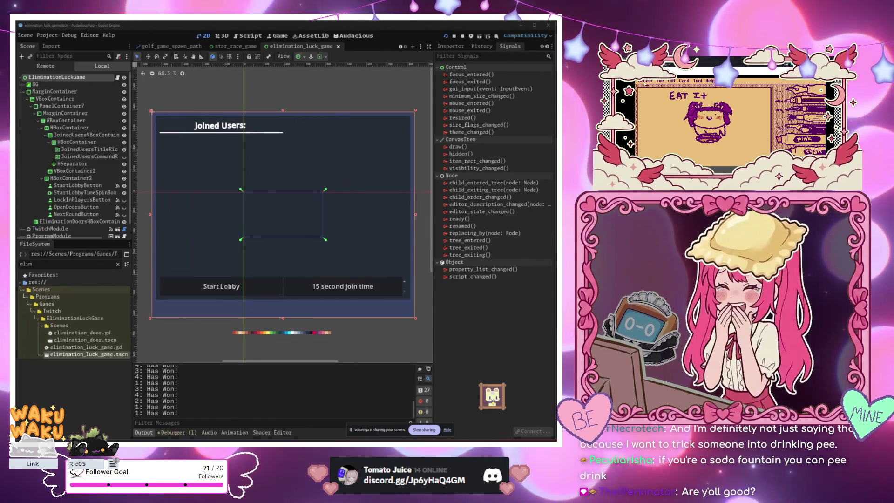
pyautogui.click(204, 82)
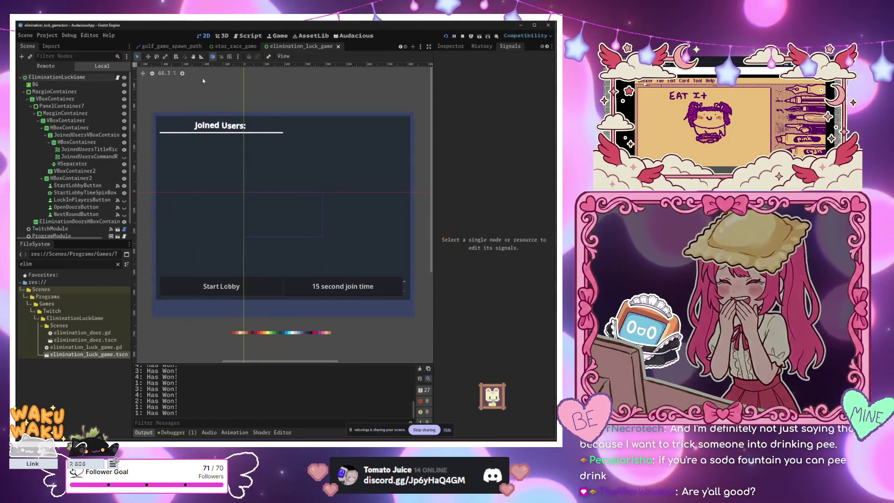
# Open the golf_game level scene, undoing an accidental collision shape move
pyautogui.click(170, 46)
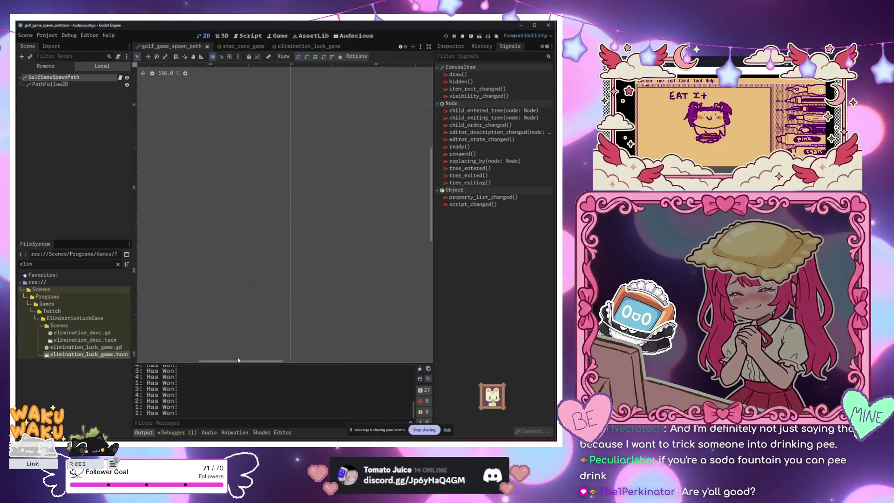
pyautogui.click(399, 47)
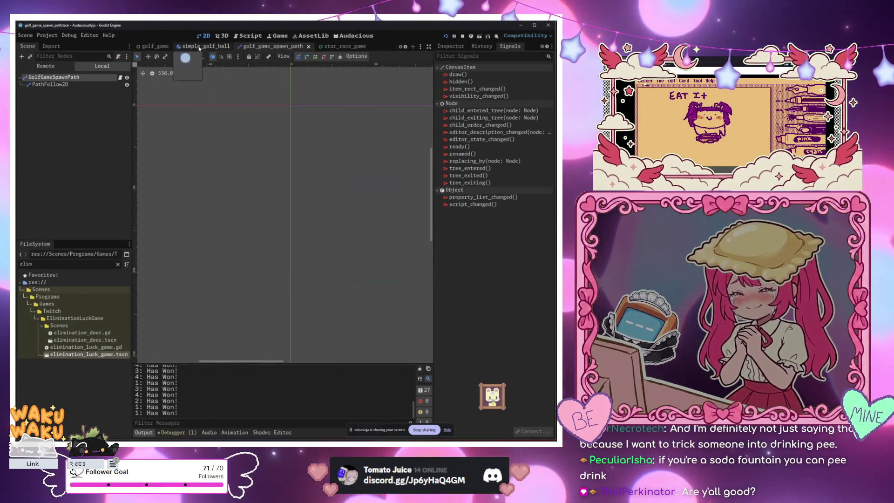
pyautogui.click(155, 47)
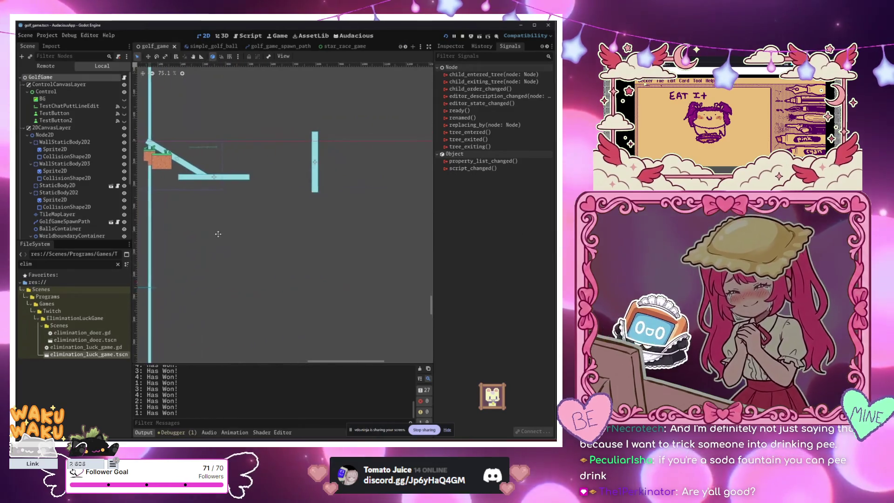
pyautogui.moveTo(218, 234); pyautogui.dragTo(263, 240)
pyautogui.moveTo(361, 167); pyautogui.dragTo(318, 165)
pyautogui.hotkey('ctrl', 'z')
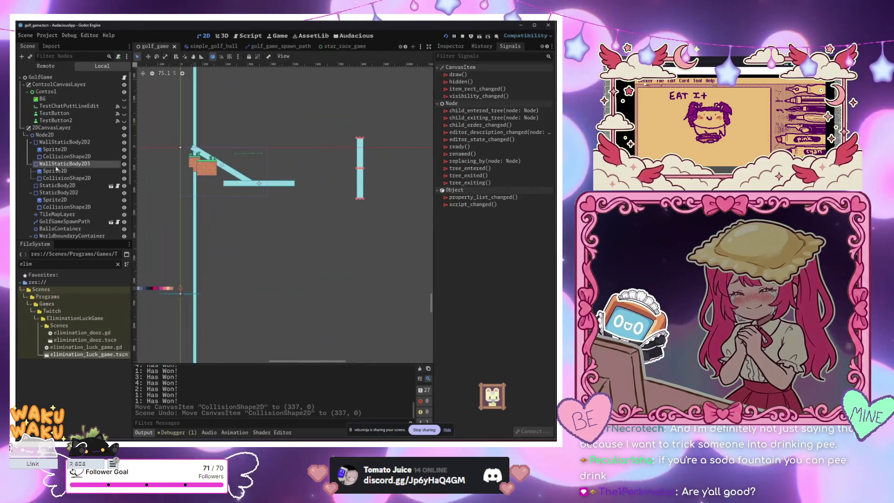
# Move the vertical wall WallStaticBody2D3 to the right of the ramp, at (771, 211)
pyautogui.click(56, 166)
pyautogui.scroll(5, 279, 229)
pyautogui.press('w')
pyautogui.moveTo(338, 208); pyautogui.dragTo(236, 206)
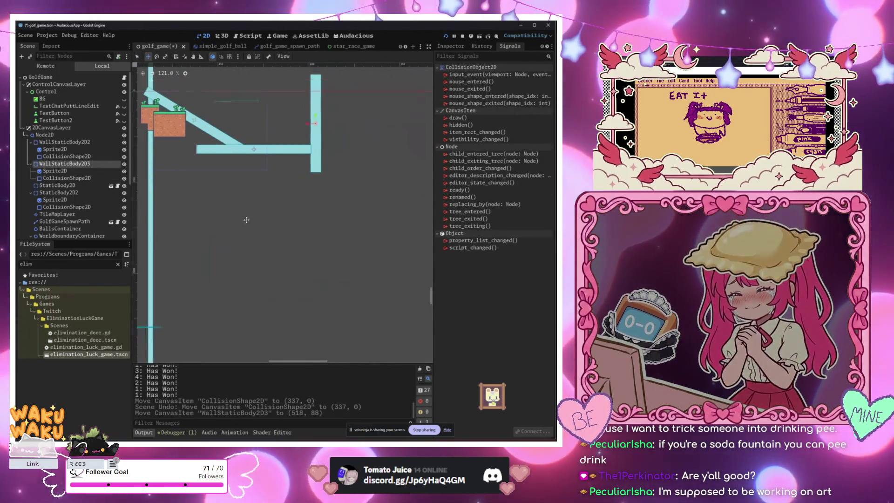
pyautogui.moveTo(316, 228); pyautogui.dragTo(411, 230)
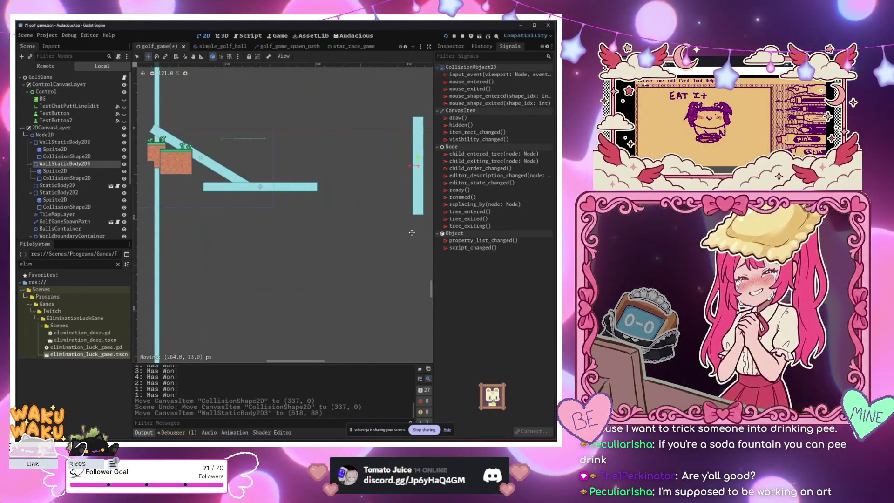
pyautogui.scroll(-7, 309, 219)
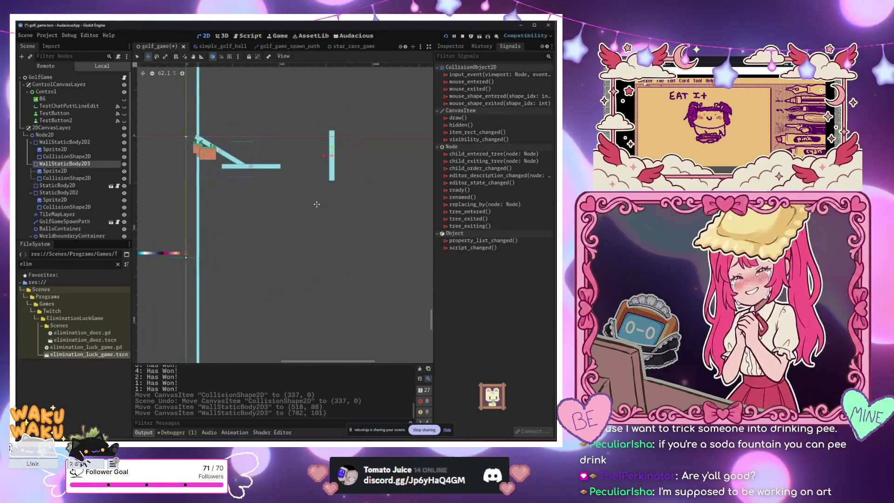
# Duplicate the vertical wall and place the copy, WallStaticBody2D4, lower left at (257, 563)
pyautogui.hotkey('ctrl', 'd')
pyautogui.moveTo(316, 202)
pyautogui.mouseDown()
pyautogui.moveTo(286, 273)
pyautogui.moveTo(241, 299)
pyautogui.mouseUp()
pyautogui.hscroll(3, 230, 293)
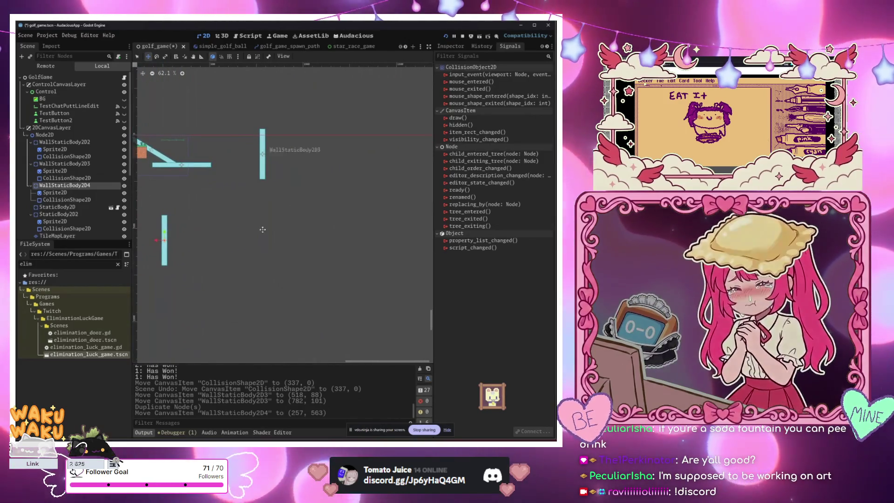
pyautogui.hscroll(-3, 219, 208)
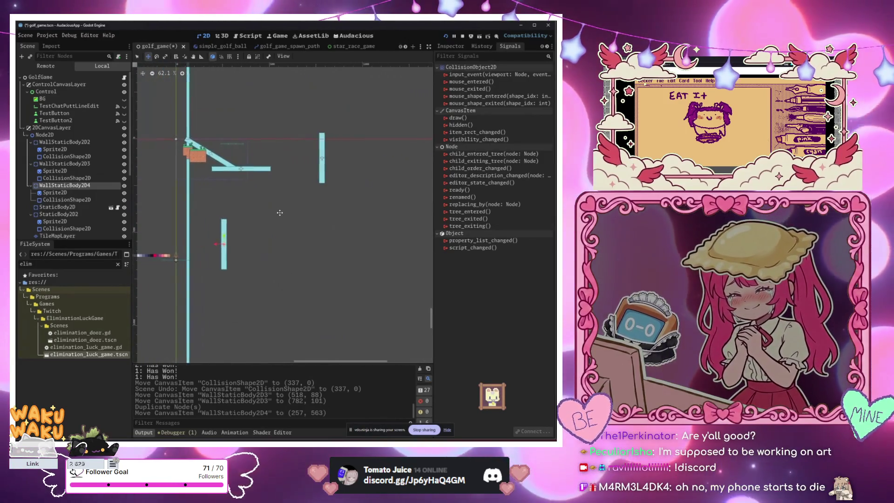
pyautogui.scroll(1, 295, 176)
pyautogui.moveTo(294, 115)
pyautogui.mouseDown()
pyautogui.moveTo(364, 201)
pyautogui.moveTo(349, 227)
pyautogui.mouseUp()
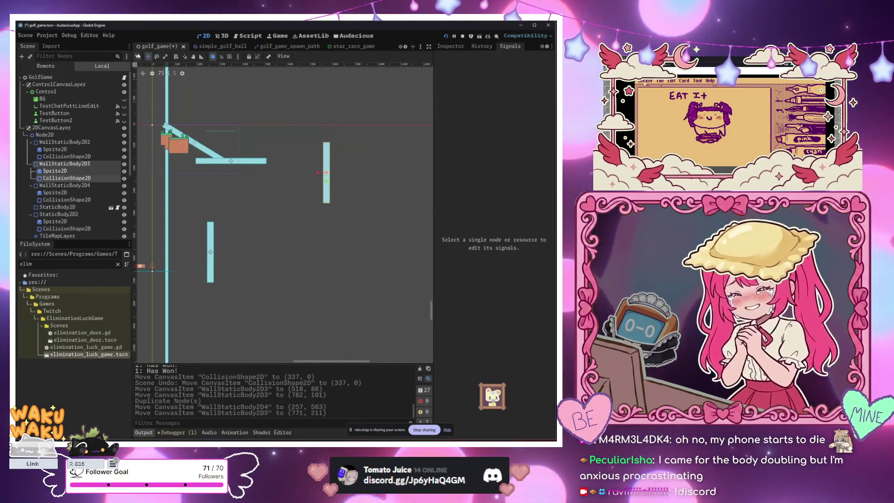
# Undo the stray moves and paste, then cut the Control node out of the scene
pyautogui.click(257, 204)
pyautogui.hotkey('ctrl', 'z')
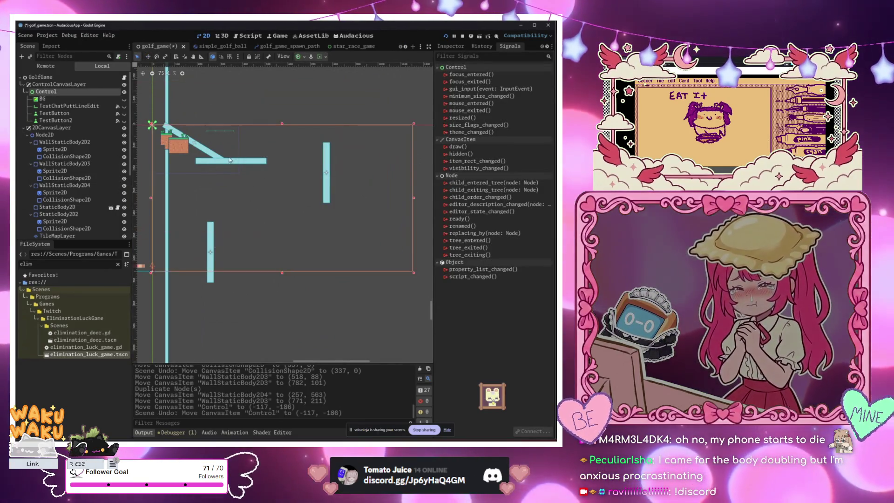
pyautogui.click(229, 162)
pyautogui.click(301, 216)
pyautogui.moveTo(271, 301)
pyautogui.mouseDown()
pyautogui.moveTo(239, 160)
pyautogui.moveTo(229, 150)
pyautogui.mouseUp()
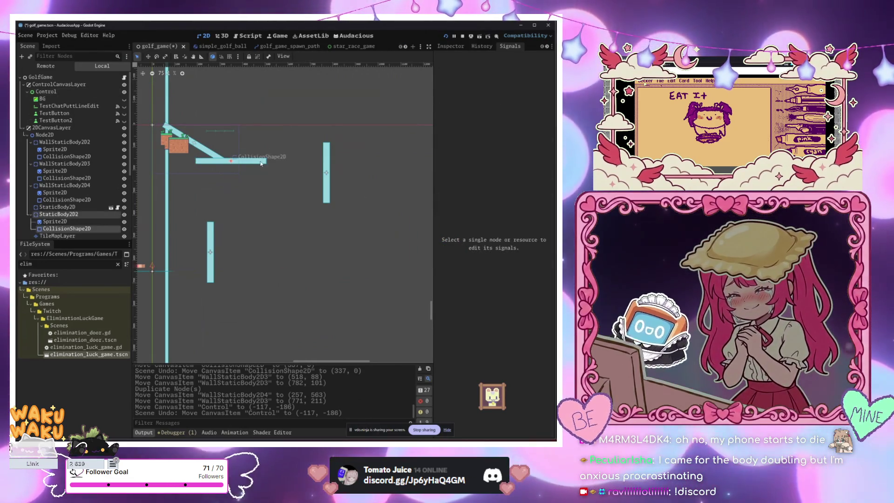
pyautogui.hotkey('ctrl', 'v')
pyautogui.hotkey('ctrl', 'z')
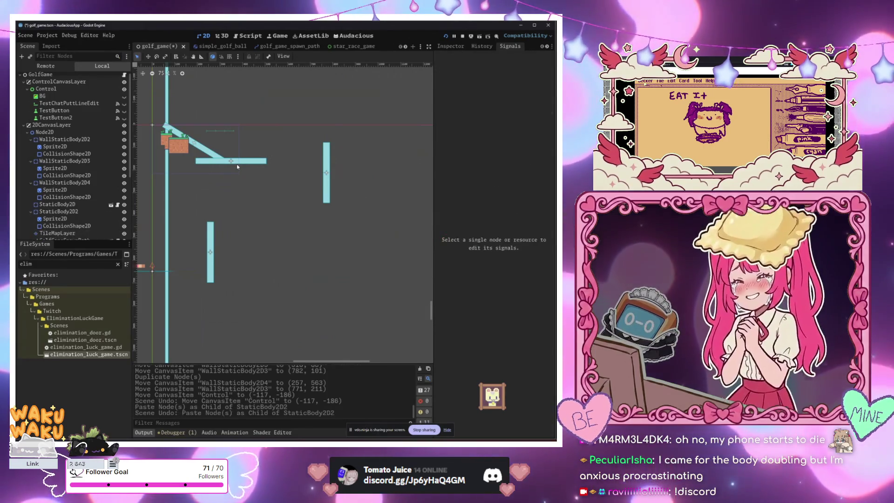
pyautogui.moveTo(255, 160); pyautogui.dragTo(230, 134)
pyautogui.hotkey('ctrl', 'z')
pyautogui.hotkey('ctrl', 'x')
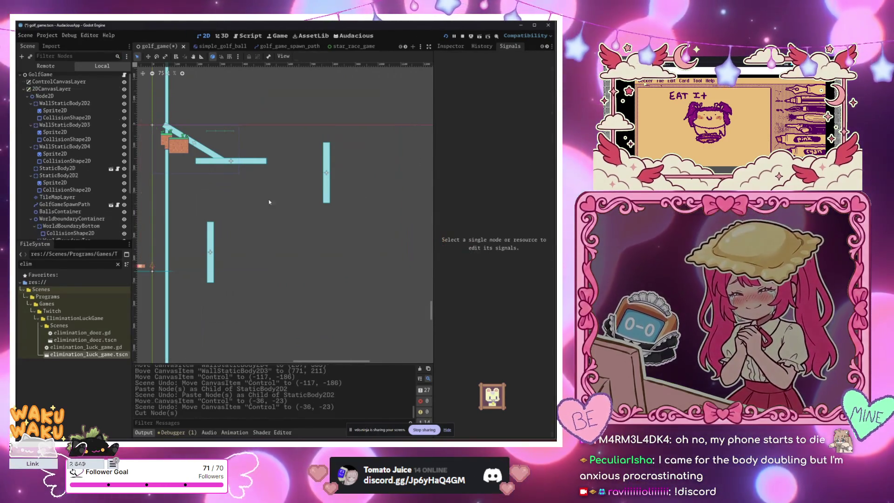
# Duplicate platform StaticBody2D2 and move the copy StaticBody2D3 right to (617, 171)
pyautogui.moveTo(275, 289); pyautogui.dragTo(228, 147)
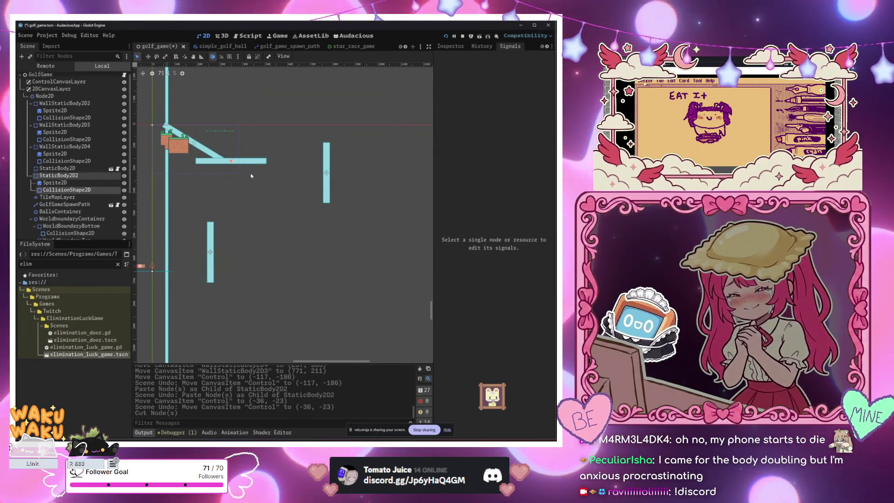
pyautogui.hotkey('ctrl', 'd')
pyautogui.press('w')
pyautogui.moveTo(235, 164)
pyautogui.mouseDown()
pyautogui.moveTo(268, 191)
pyautogui.moveTo(296, 168)
pyautogui.mouseUp()
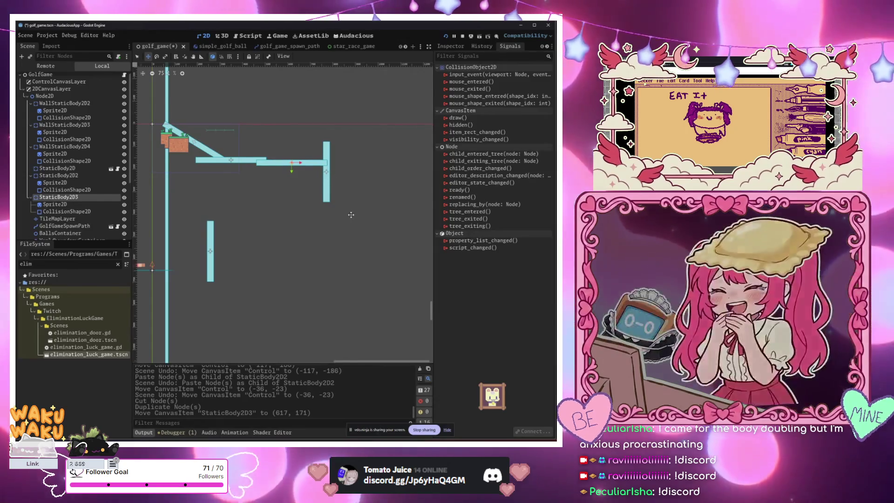
pyautogui.moveTo(351, 214); pyautogui.dragTo(326, 203)
pyautogui.scroll(-2, 259, 184)
pyautogui.moveTo(259, 184)
pyautogui.mouseDown()
pyautogui.moveTo(290, 201)
pyautogui.moveTo(256, 197)
pyautogui.mouseUp()
pyautogui.scroll(-1, 286, 204)
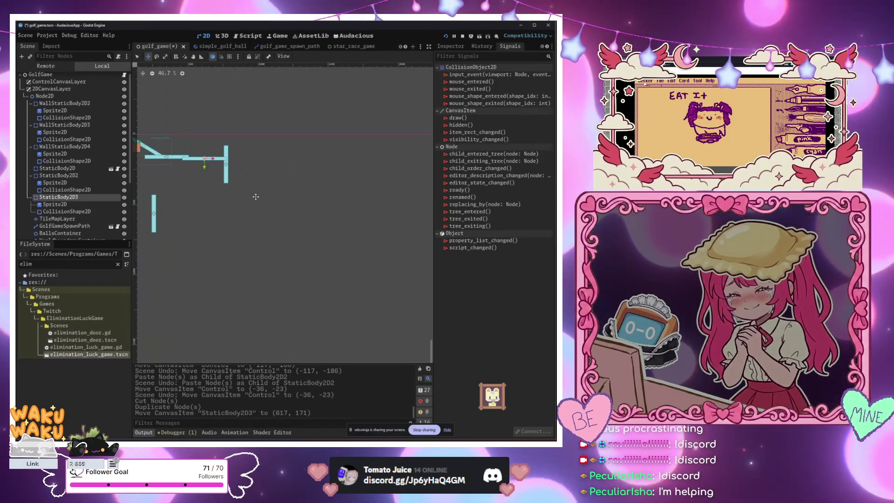
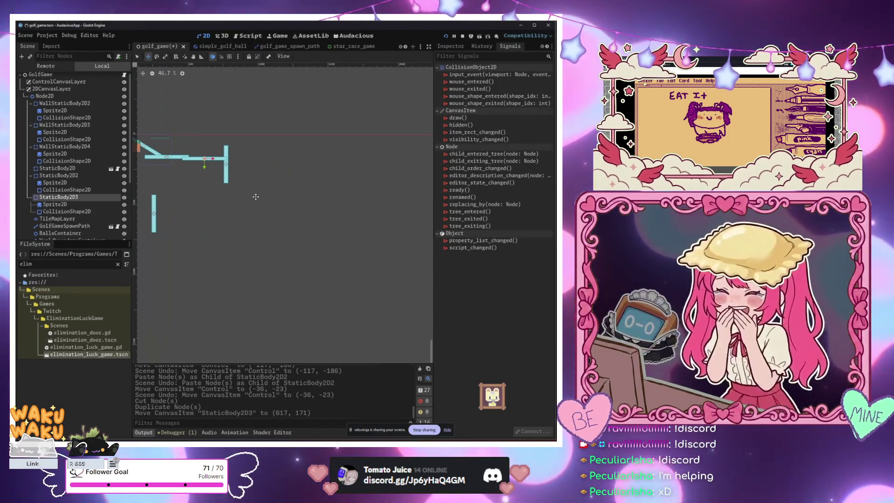
# Try duplicating the short top bar to the right, then undo and redo those copies
pyautogui.moveTo(248, 195); pyautogui.dragTo(328, 209)
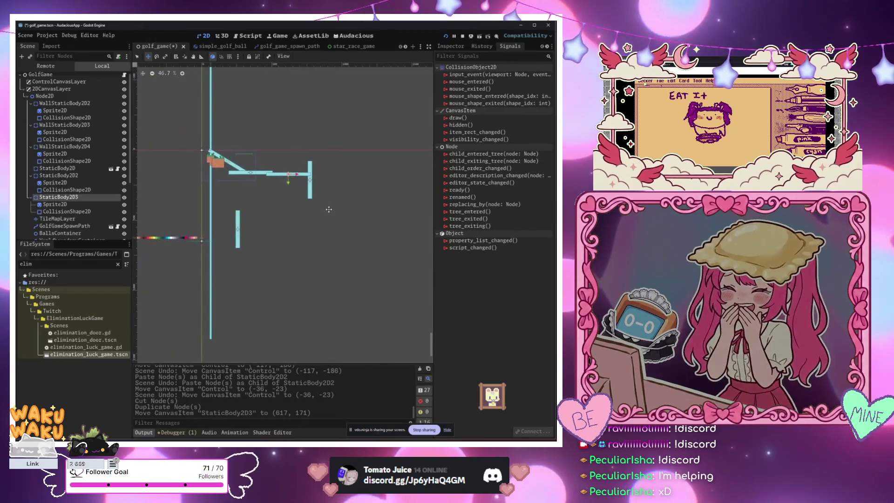
pyautogui.hotkey('ctrl', 'd')
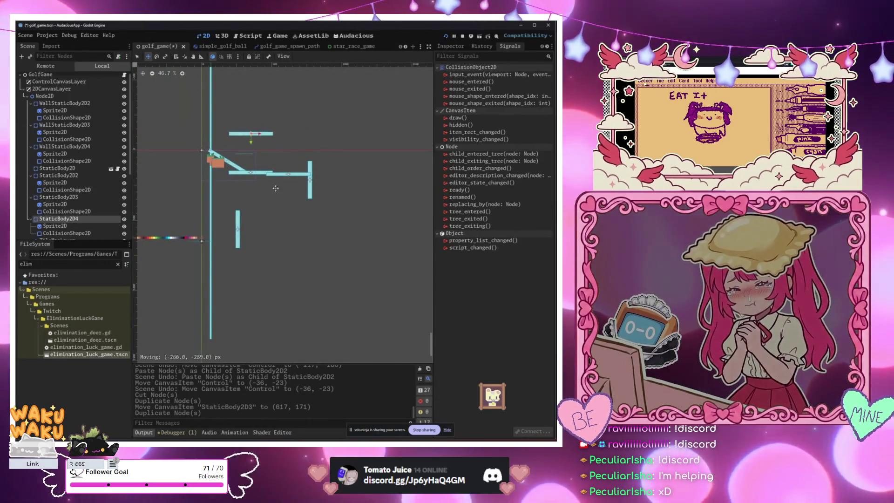
pyautogui.moveTo(260, 203)
pyautogui.mouseDown()
pyautogui.moveTo(326, 206)
pyautogui.moveTo(276, 203)
pyautogui.moveTo(311, 204)
pyautogui.mouseUp()
pyautogui.hotkey('ctrl', 'd')
pyautogui.hotkey('ctrl', 'd')
pyautogui.hotkey('ctrl', 'd')
pyautogui.hotkey('ctrl', 'z')
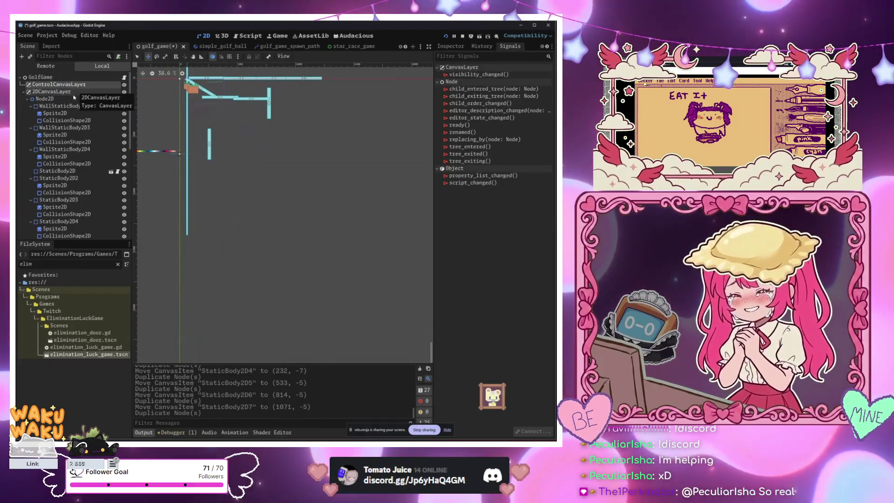
pyautogui.hotkey('ctrl', 'z')
pyautogui.hotkey('ctrl', 'z')
pyautogui.hotkey('ctrl', 'z')
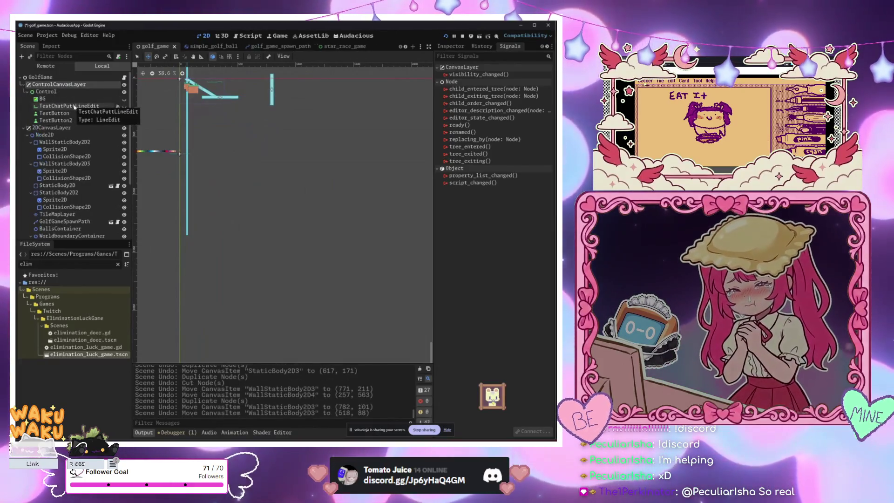
pyautogui.hotkey('ctrl', 'shift', 'z')
pyautogui.hotkey('ctrl', 'shift', 'z')
pyautogui.hotkey('ctrl', 'shift', 'z')
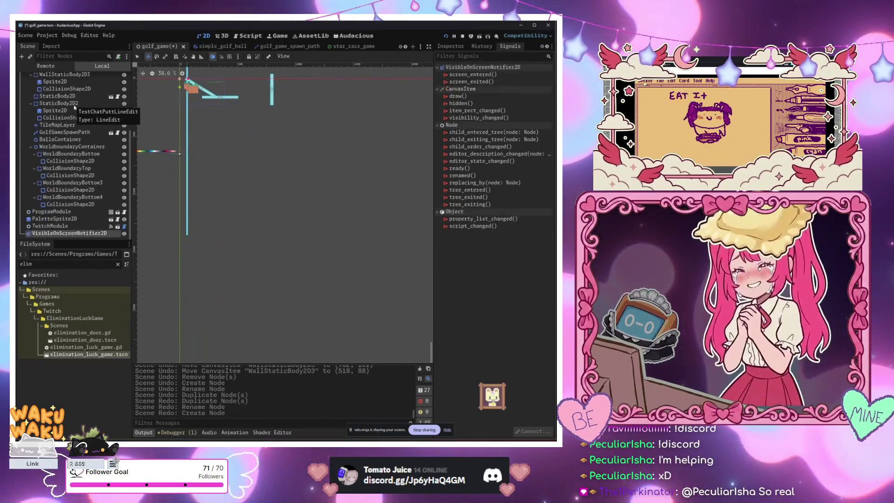
# Select Control down through TestButton2 in the Scene tree and cut them
pyautogui.click(59, 93)
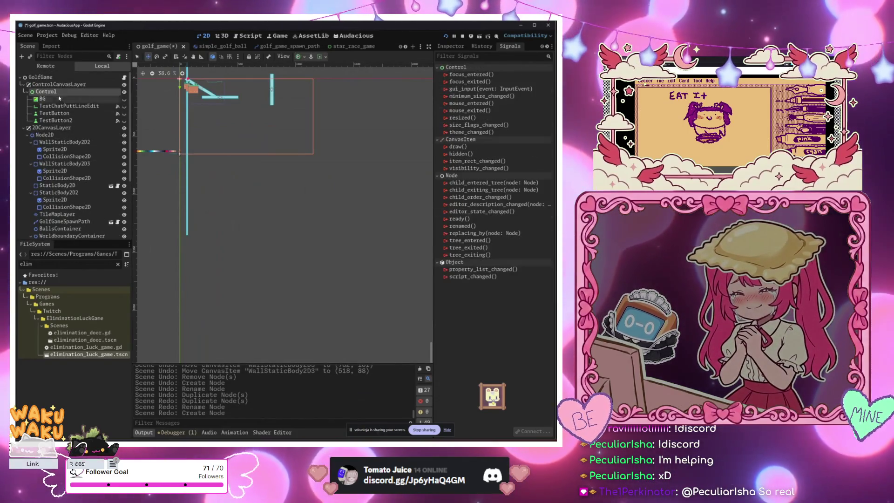
pyautogui.keyDown('shift'); pyautogui.click(55, 122); pyautogui.keyUp('shift')
pyautogui.click(52, 122)
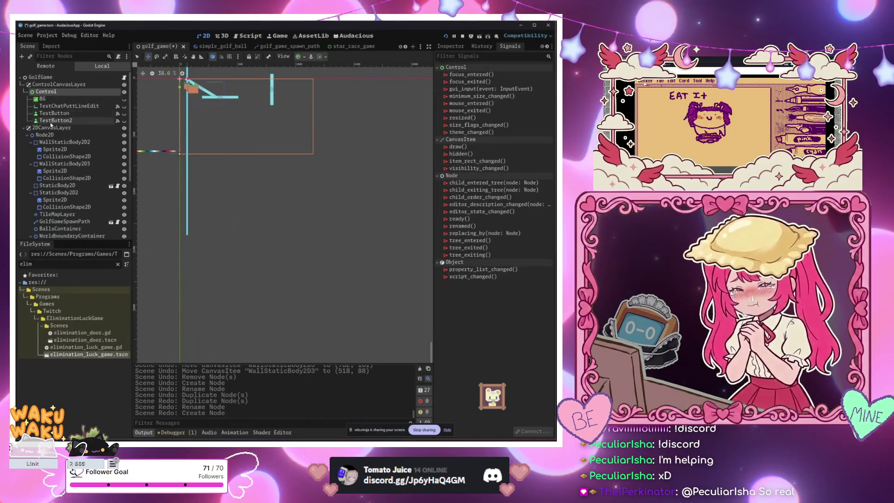
pyautogui.keyDown('shift'); pyautogui.click(52, 123); pyautogui.keyUp('shift')
pyautogui.hotkey('ctrl', 'x')
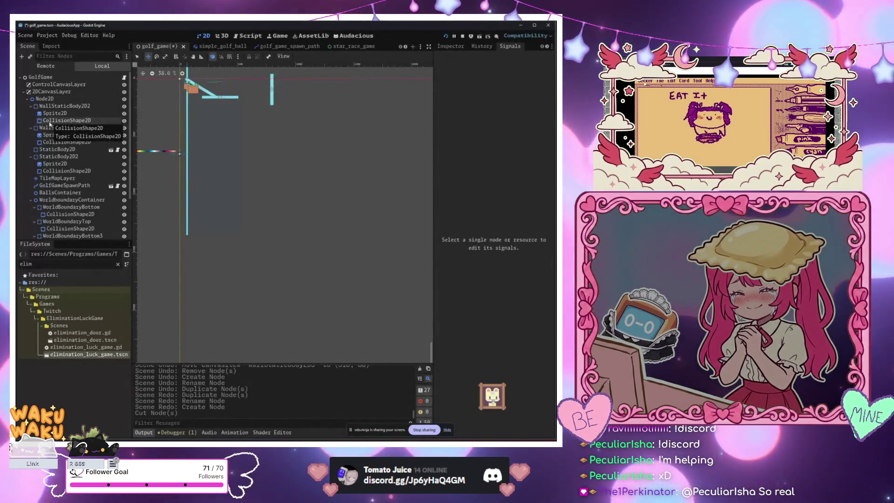
pyautogui.click(482, 45)
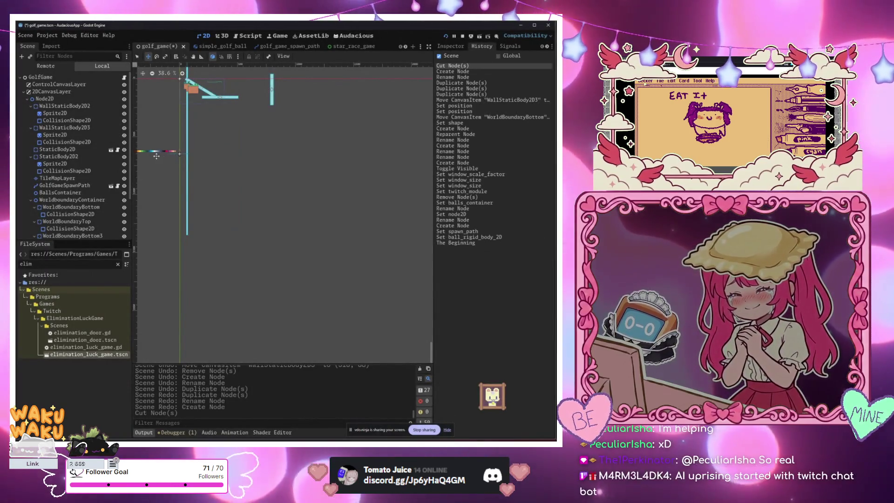
# Undo the cut to restore the Control subtree, and switch to the Select tool
pyautogui.scroll(5, 210, 111)
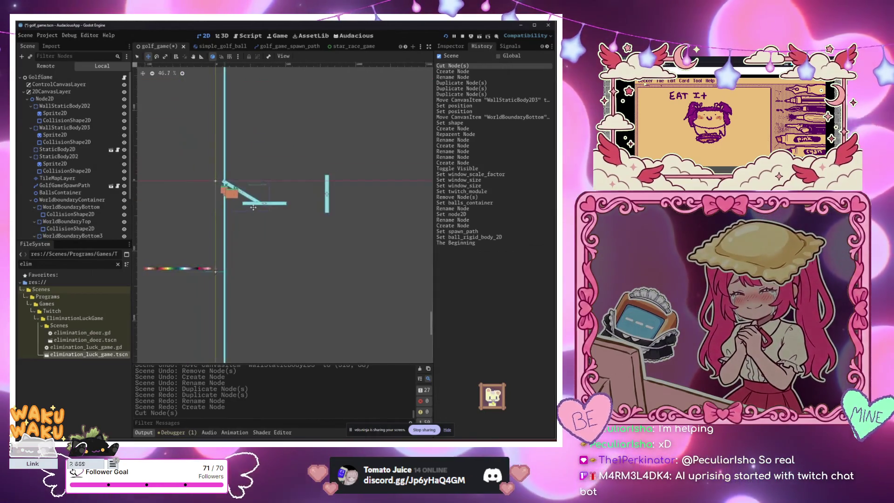
pyautogui.hotkey('ctrl', 'z')
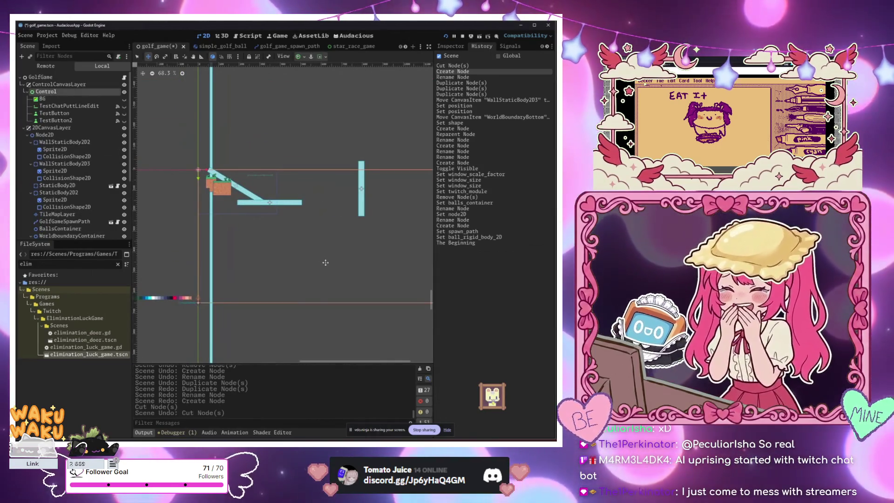
pyautogui.scroll(5, 275, 252)
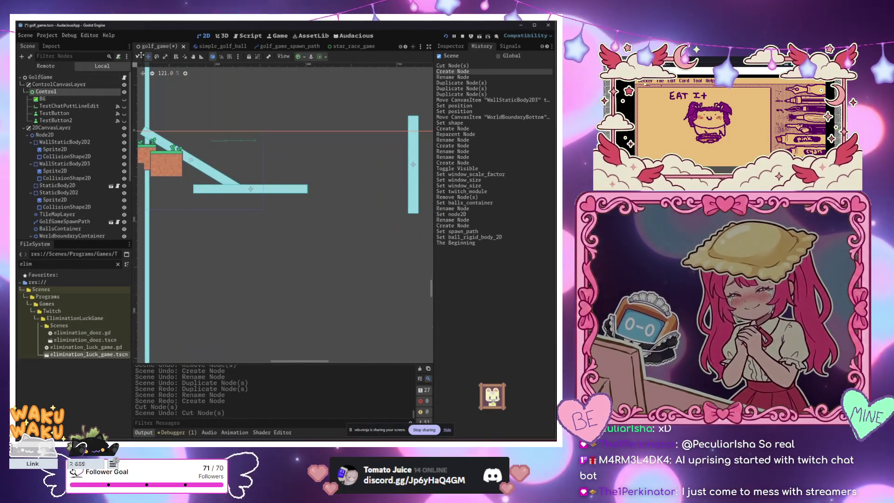
pyautogui.click(139, 57)
pyautogui.click(263, 112)
pyautogui.hotkey('ctrl', 'z')
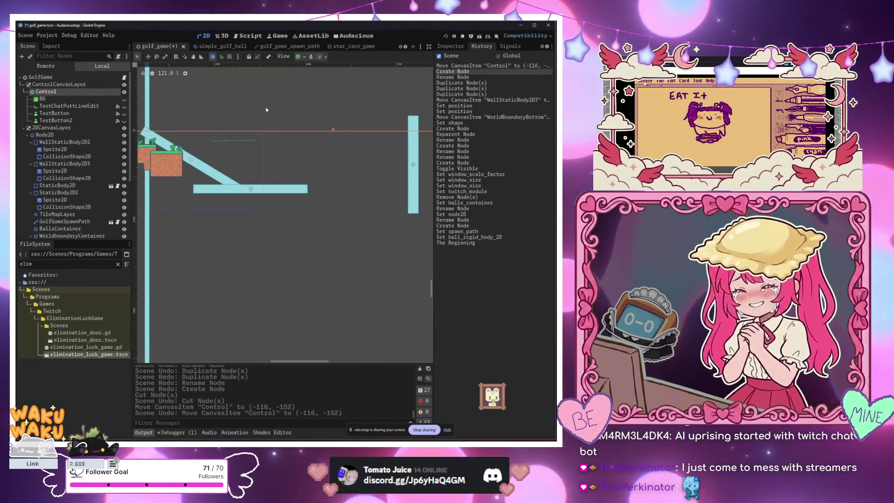
# Attempt several duplicate-and-raise moves of the lower platform, undoing the misplaced copies
pyautogui.click(251, 224)
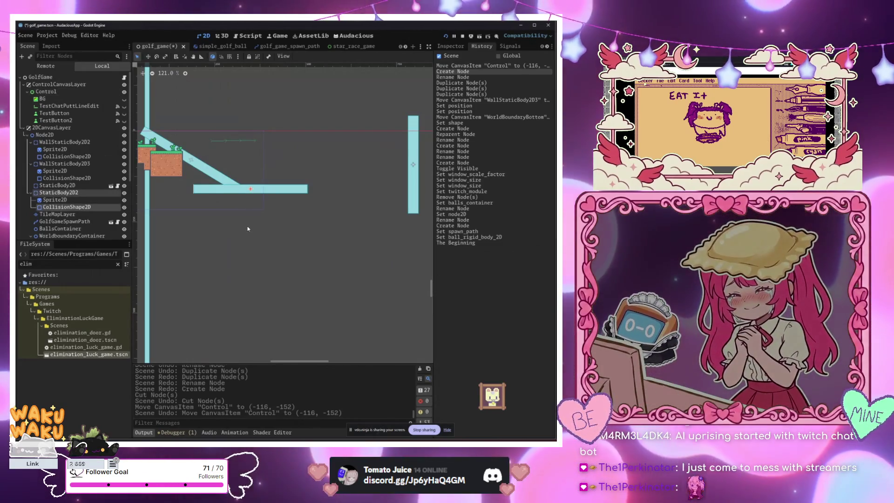
pyautogui.hotkey('ctrl', 'd')
pyautogui.moveTo(259, 233)
pyautogui.mouseDown()
pyautogui.moveTo(250, 204)
pyautogui.moveTo(294, 159)
pyautogui.moveTo(248, 261)
pyautogui.mouseUp()
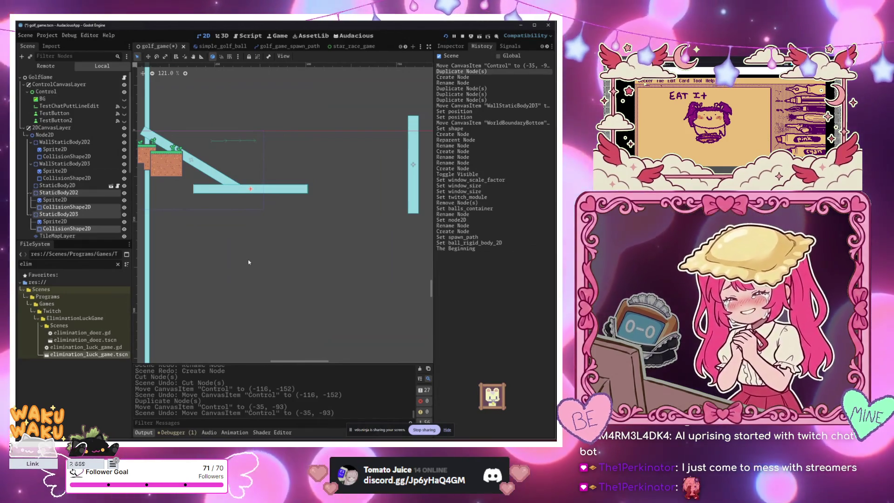
pyautogui.hotkey('ctrl', 'z')
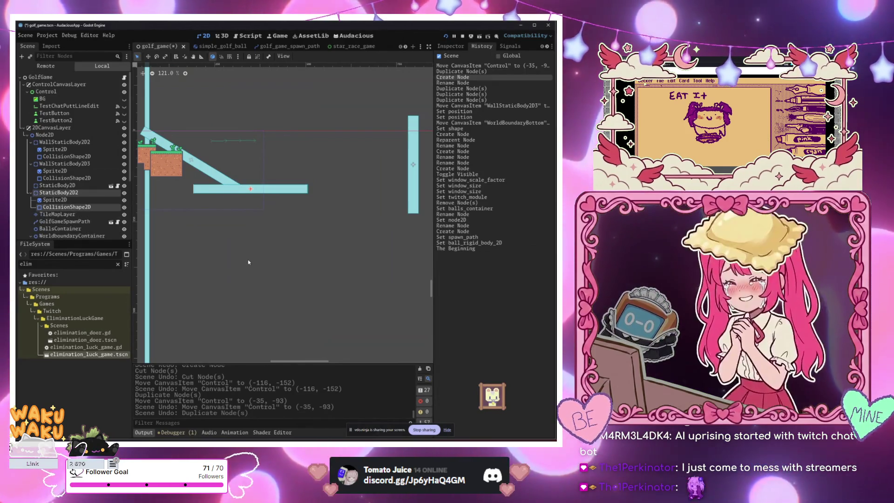
pyautogui.hotkey('ctrl', 'd')
pyautogui.moveTo(242, 242); pyautogui.dragTo(242, 230)
pyautogui.hotkey('ctrl', 'z')
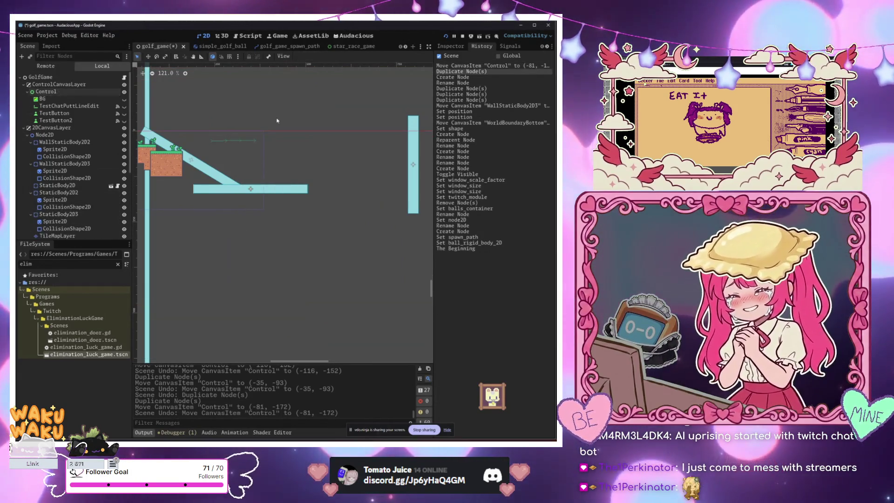
pyautogui.hotkey('ctrl', 'd')
pyautogui.moveTo(265, 241); pyautogui.dragTo(272, 210)
pyautogui.hotkey('ctrl', 'z')
pyautogui.hotkey('ctrl', 'z')
pyautogui.hotkey('ctrl', 'z')
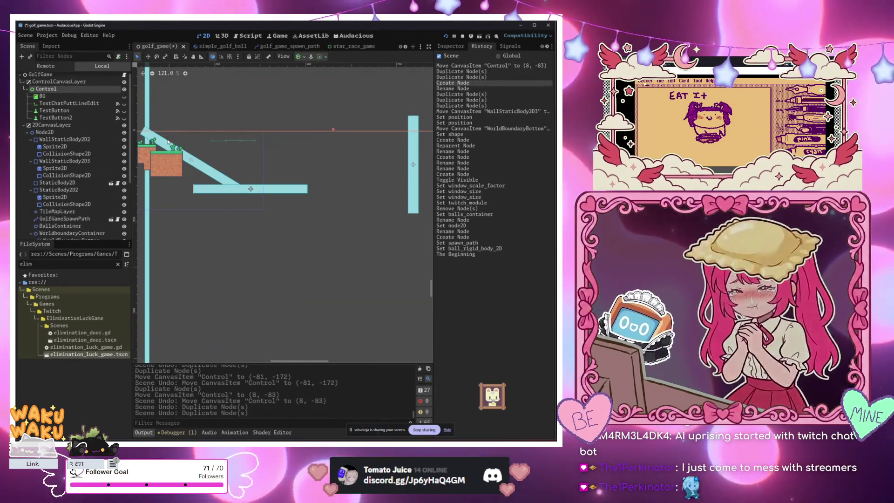
pyautogui.hotkey('ctrl', 'shift', 'z')
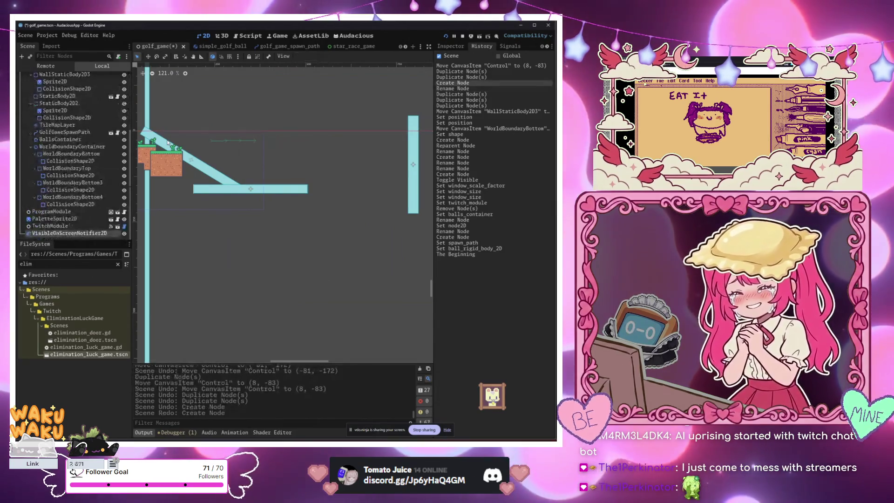
# Copy the lower platform up to the top and add two more bars along the top row
pyautogui.moveTo(311, 106); pyautogui.dragTo(240, 236)
pyautogui.hotkey('ctrl', 'd')
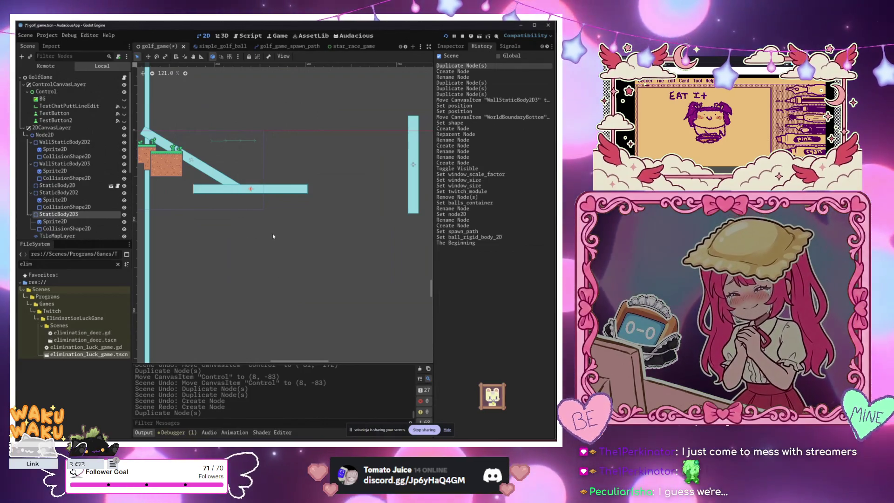
pyautogui.press('w')
pyautogui.moveTo(271, 238); pyautogui.dragTo(232, 183)
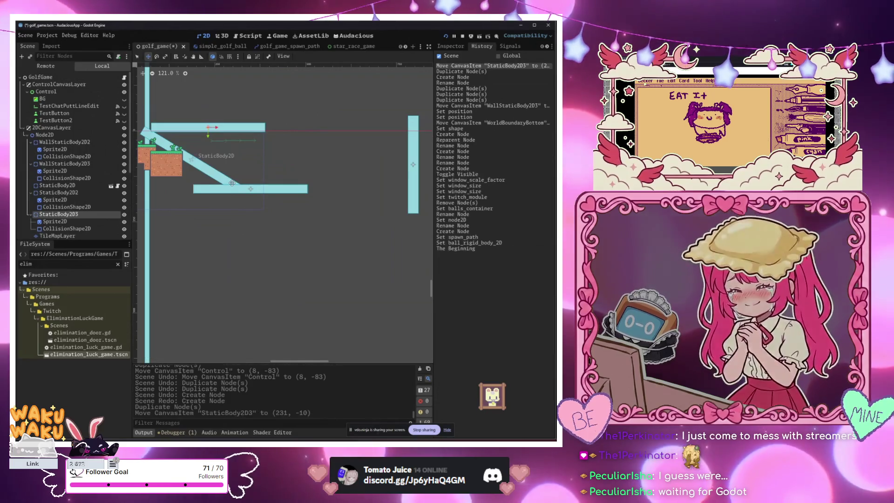
pyautogui.hotkey('ctrl', 'd')
pyautogui.moveTo(291, 214)
pyautogui.mouseDown()
pyautogui.moveTo(400, 216)
pyautogui.moveTo(246, 231)
pyautogui.mouseUp()
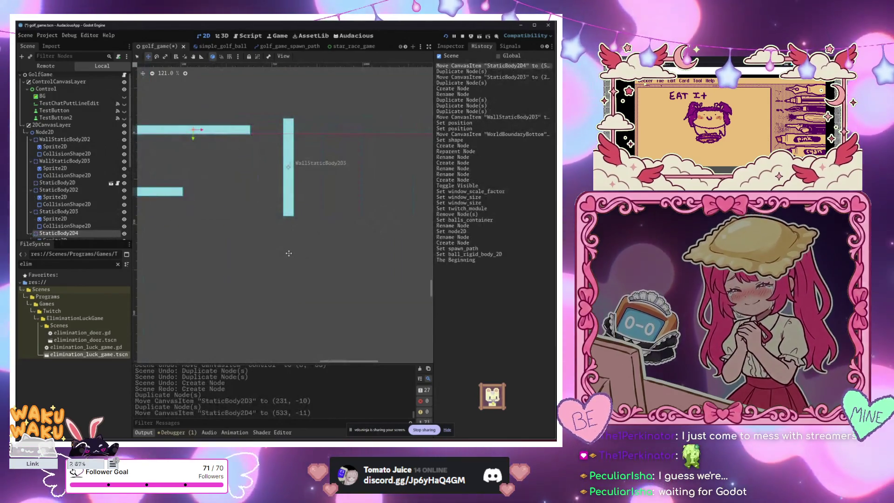
pyautogui.hotkey('ctrl', 'd')
pyautogui.moveTo(296, 251); pyautogui.dragTo(400, 255)
# Duplicate the Control node as Control2 and move the copy to the right
pyautogui.scroll(-6, 277, 240)
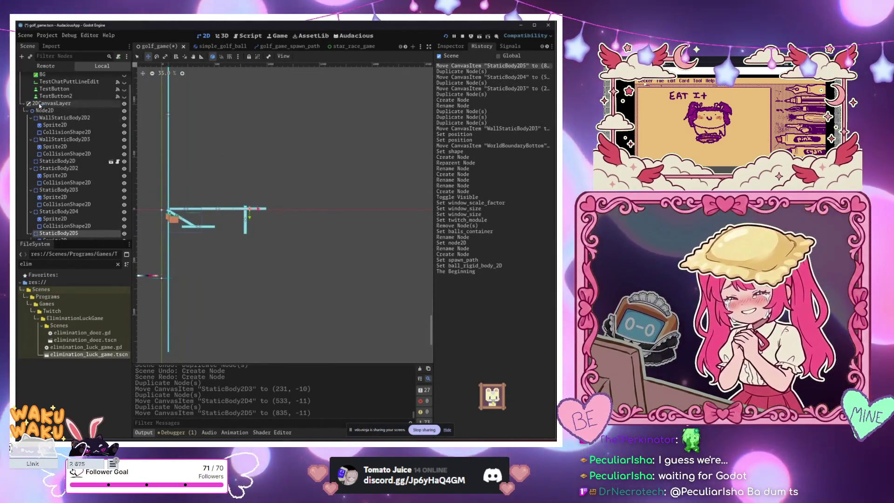
pyautogui.click(272, 231)
pyautogui.scroll(3, 244, 252)
pyautogui.scroll(2, 244, 251)
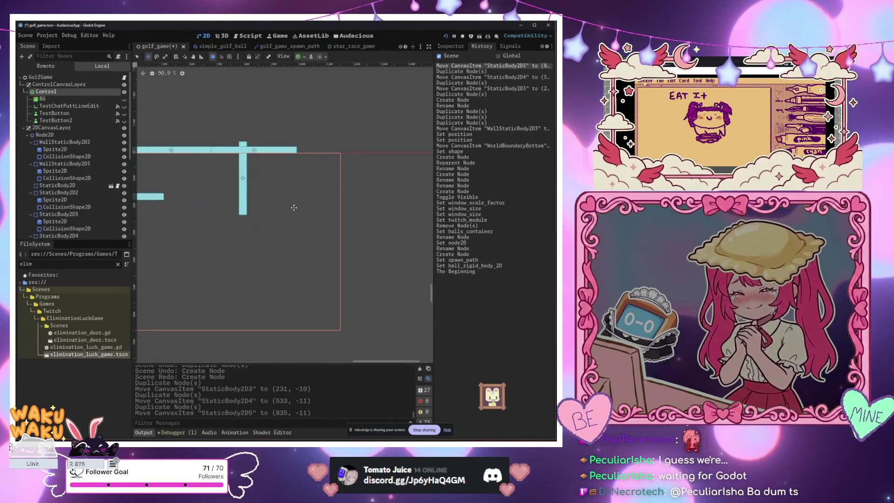
pyautogui.hotkey('ctrl', 'd')
pyautogui.moveTo(294, 205); pyautogui.dragTo(325, 194)
pyautogui.hotkey('ctrl', 'shift', 'o')
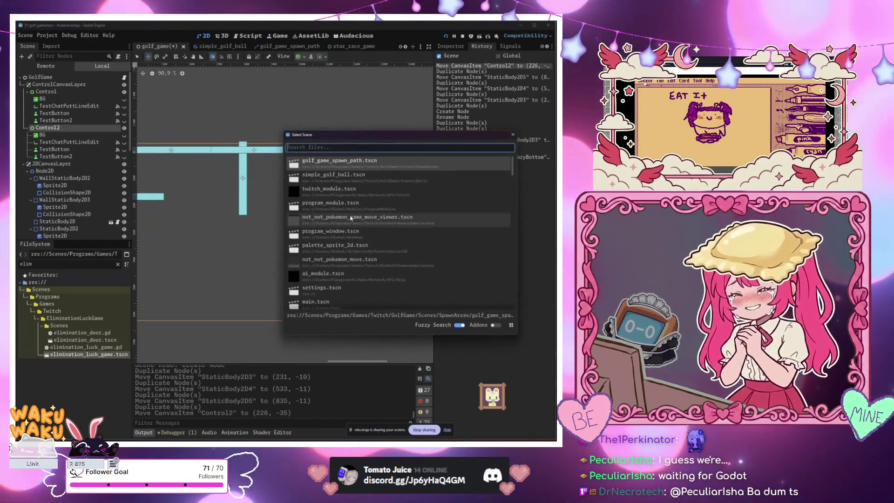
# Close the scene picker and remove the Control copies, keeping the top bar move
pyautogui.click(507, 138)
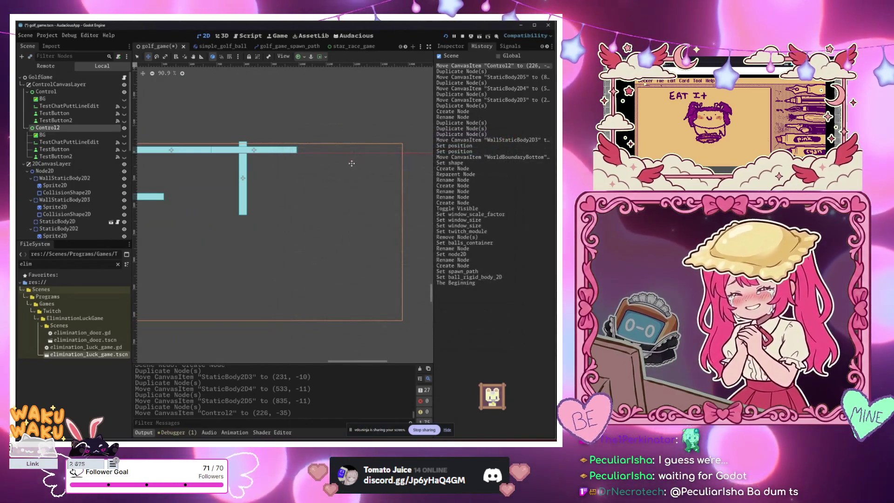
pyautogui.hotkey('ctrl', 'z')
pyautogui.hotkey('ctrl', 'd')
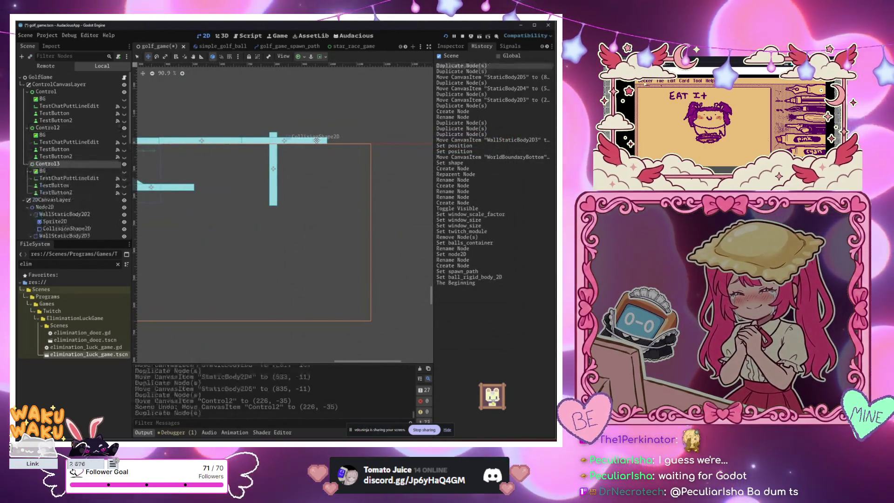
pyautogui.moveTo(316, 140); pyautogui.dragTo(299, 132)
pyautogui.hotkey('ctrl', 'z')
pyautogui.hotkey('ctrl', 'z')
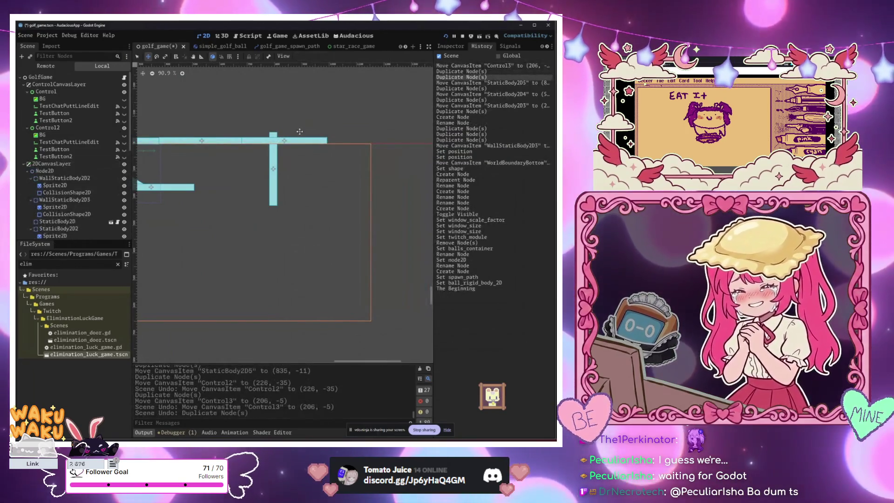
pyautogui.hotkey('ctrl', 'z')
# Try duplicating the vertical wall, then remove the extra wall copy
pyautogui.hotkey('ctrl', 'z')
pyautogui.hotkey('ctrl', 'shift', 'z')
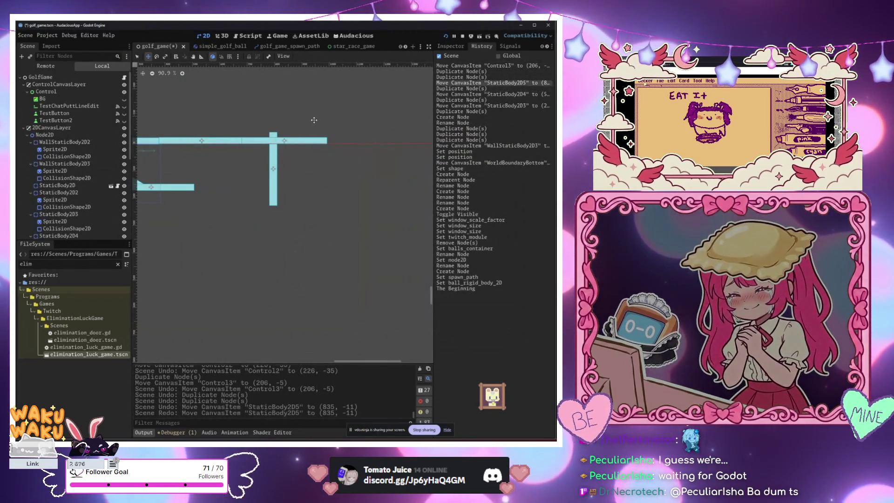
pyautogui.moveTo(375, 107)
pyautogui.mouseDown()
pyautogui.moveTo(282, 165)
pyautogui.moveTo(314, 201)
pyautogui.mouseUp()
pyautogui.hotkey('ctrl', 'd')
pyautogui.hotkey('ctrl', 'z')
pyautogui.moveTo(312, 93); pyautogui.dragTo(277, 178)
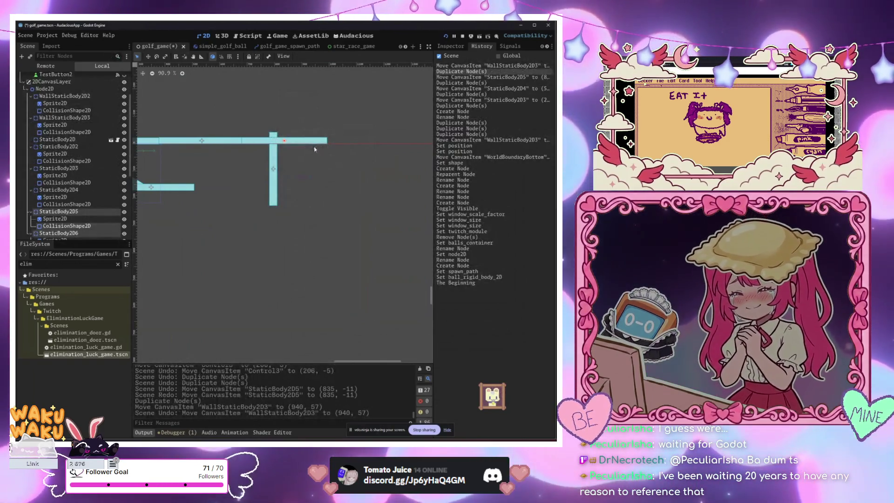
pyautogui.scroll(-2, 84, 208)
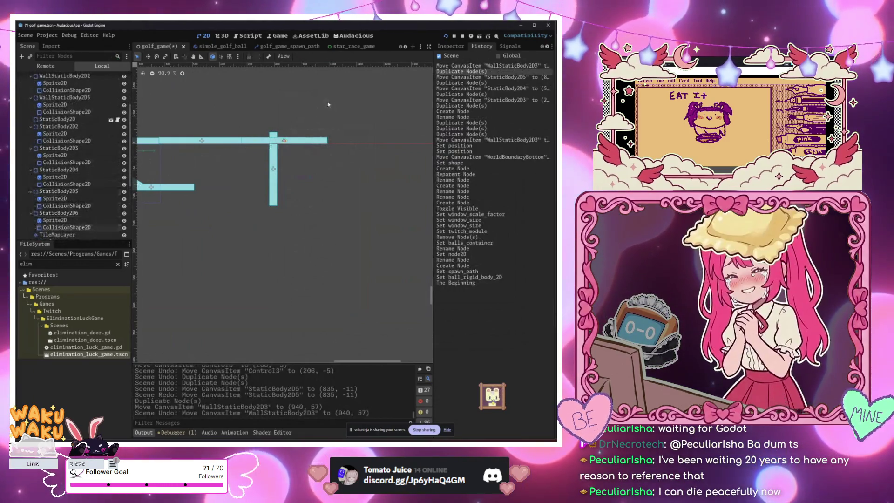
pyautogui.hotkey('ctrl', 'z')
pyautogui.hotkey('ctrl', 'z')
# Duplicate the two top-row bars and select StaticBody2D4–2D6 with the Move tool
pyautogui.moveTo(244, 102)
pyautogui.mouseDown()
pyautogui.moveTo(197, 140)
pyautogui.moveTo(194, 160)
pyautogui.mouseUp()
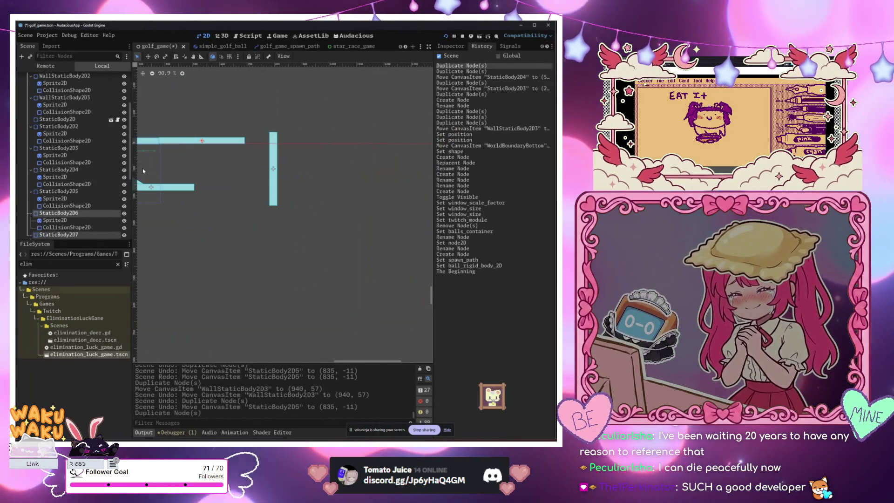
pyautogui.hotkey('ctrl', 'd')
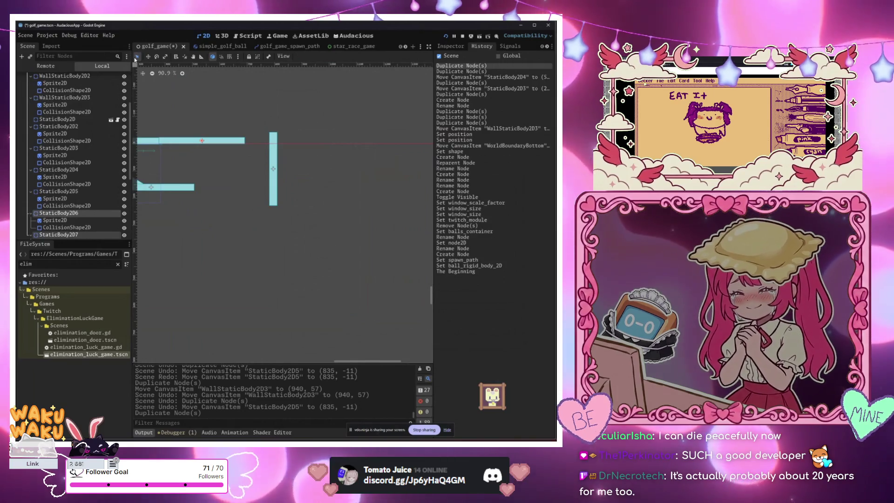
pyautogui.moveTo(201, 123)
pyautogui.mouseDown()
pyautogui.moveTo(200, 159)
pyautogui.moveTo(235, 148)
pyautogui.moveTo(202, 160)
pyautogui.mouseUp()
pyautogui.press('w')
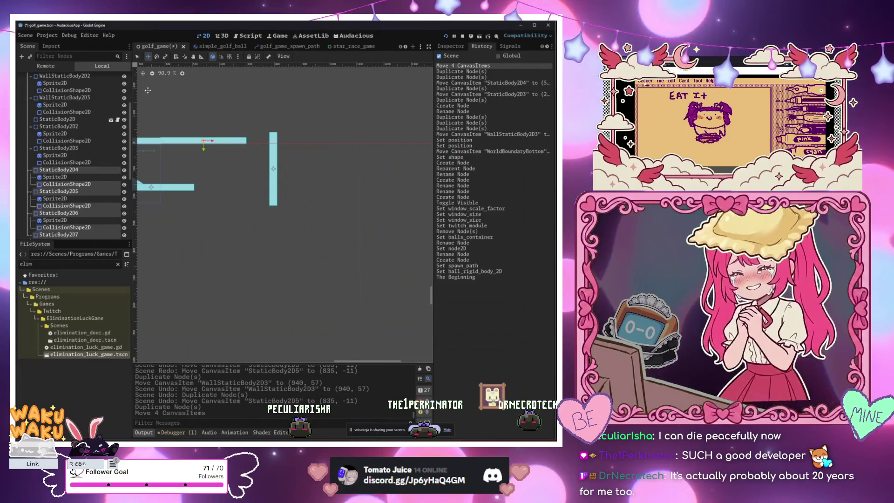
pyautogui.hscroll(-2, 203, 101)
pyautogui.hscroll(-2, 203, 100)
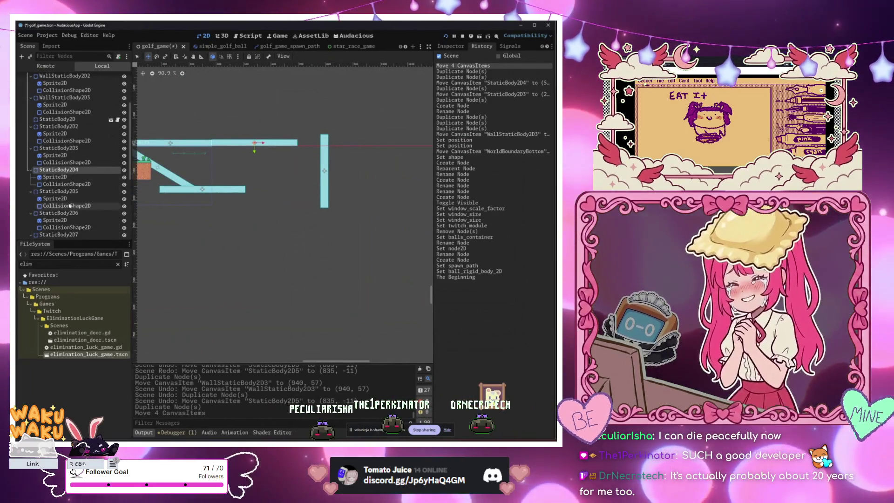
pyautogui.scroll(-3, 69, 205)
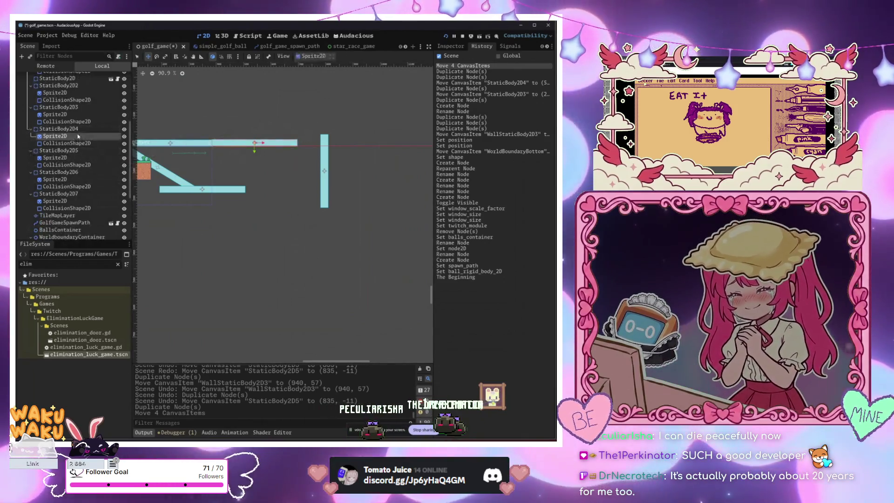
# Drag the duplicated top bar 260 px right to (803, -11)
pyautogui.moveTo(260, 210); pyautogui.dragTo(332, 208)
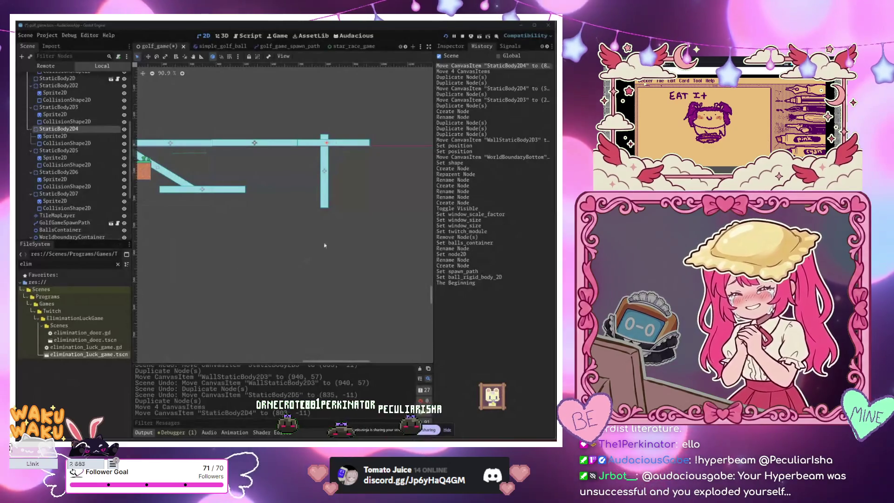
# Duplicate the top horizontal bar and move the copy 275 px right
pyautogui.scroll(1, 325, 209)
pyautogui.hscroll(3, 298, 204)
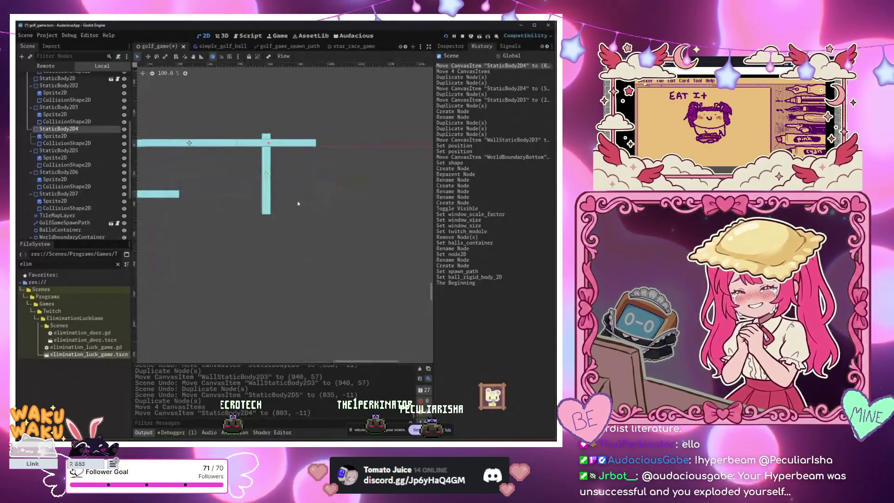
pyautogui.moveTo(328, 109); pyautogui.dragTo(273, 151)
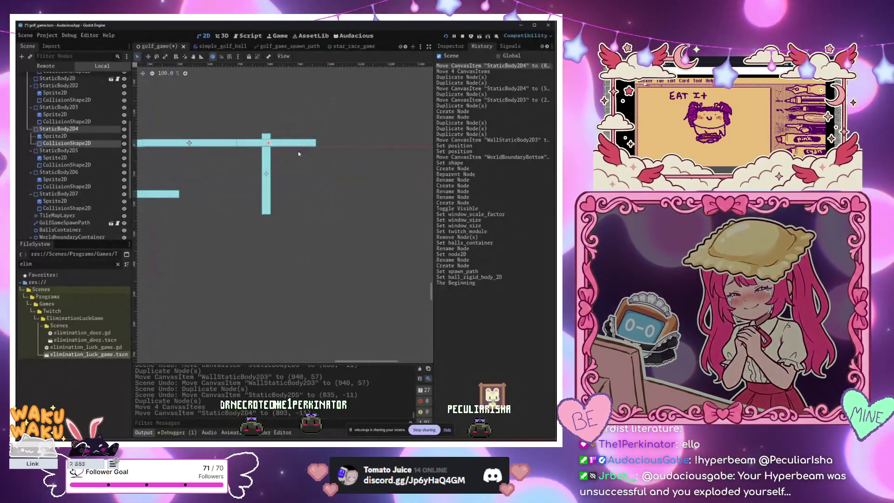
pyautogui.hotkey('ctrl', 'd')
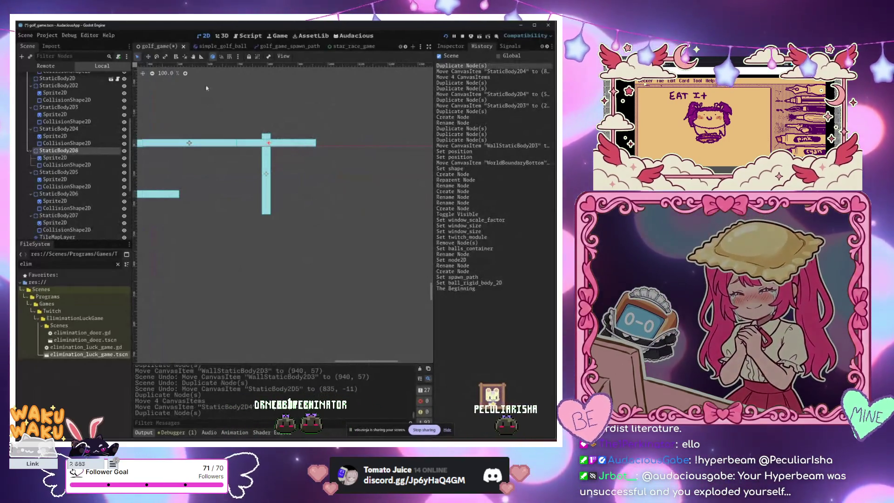
pyautogui.moveTo(270, 146); pyautogui.dragTo(362, 146)
# Undo accidental moves of the UI Control node and lock it in place
pyautogui.scroll(-3, 315, 120)
pyautogui.scroll(3, 80, 96)
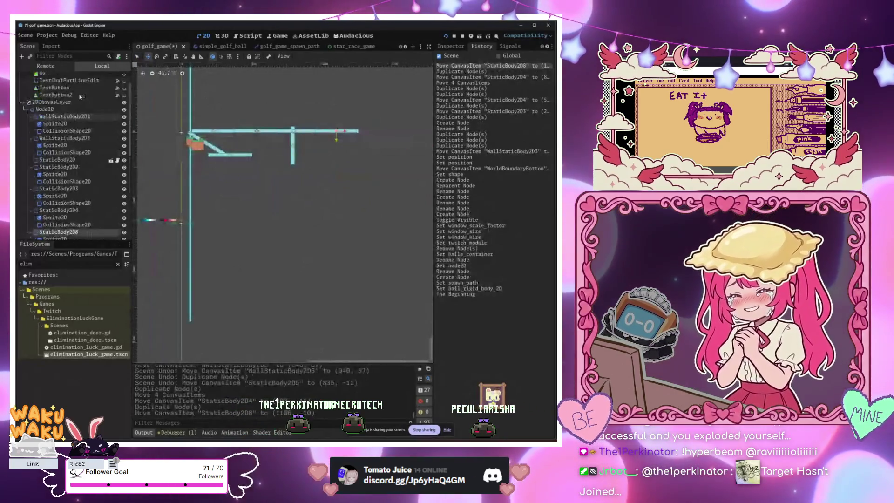
pyautogui.scroll(2, 80, 97)
pyautogui.click(58, 92)
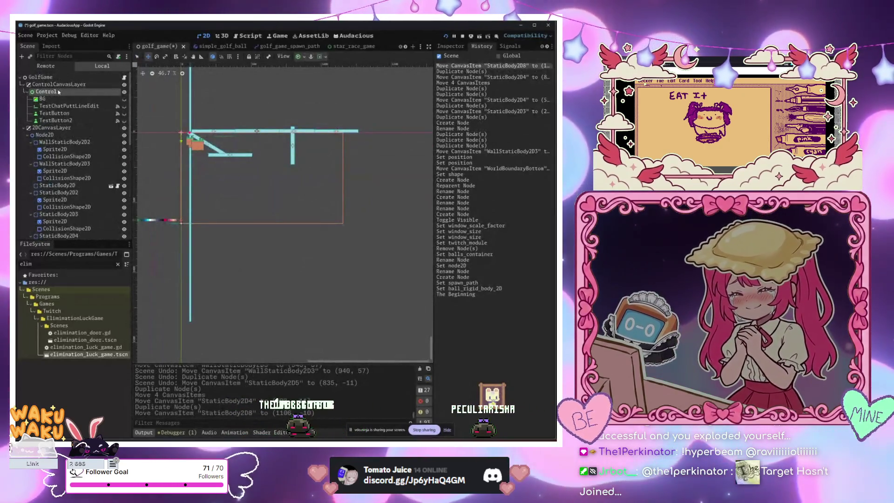
pyautogui.scroll(3, 215, 108)
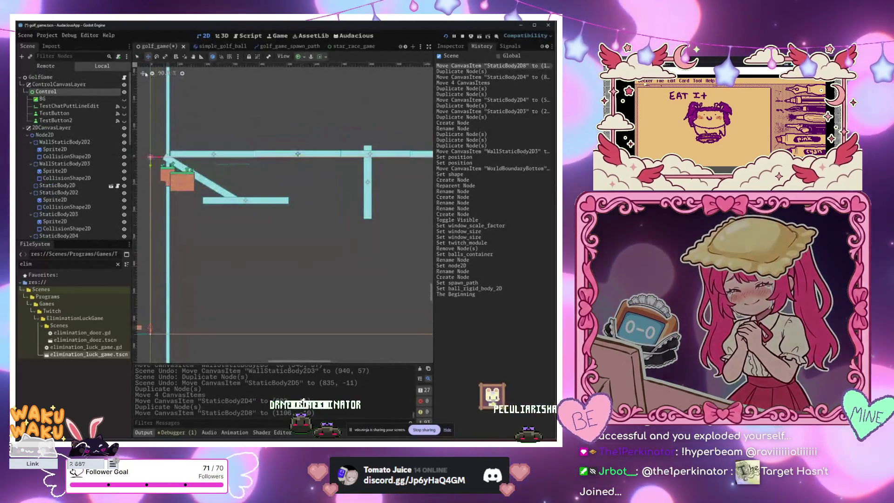
pyautogui.moveTo(358, 195)
pyautogui.mouseDown()
pyautogui.moveTo(354, 186)
pyautogui.moveTo(371, 235)
pyautogui.mouseUp()
pyautogui.hotkey('ctrl', 'z')
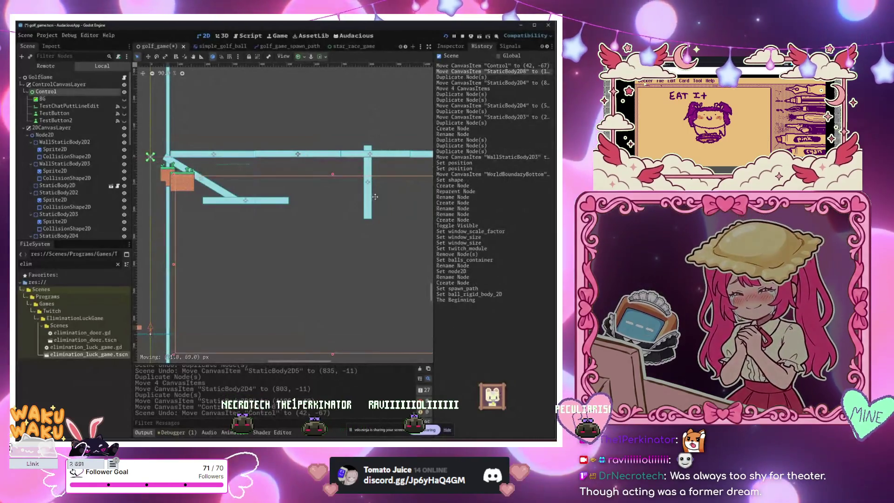
pyautogui.hotkey('ctrl', 'z')
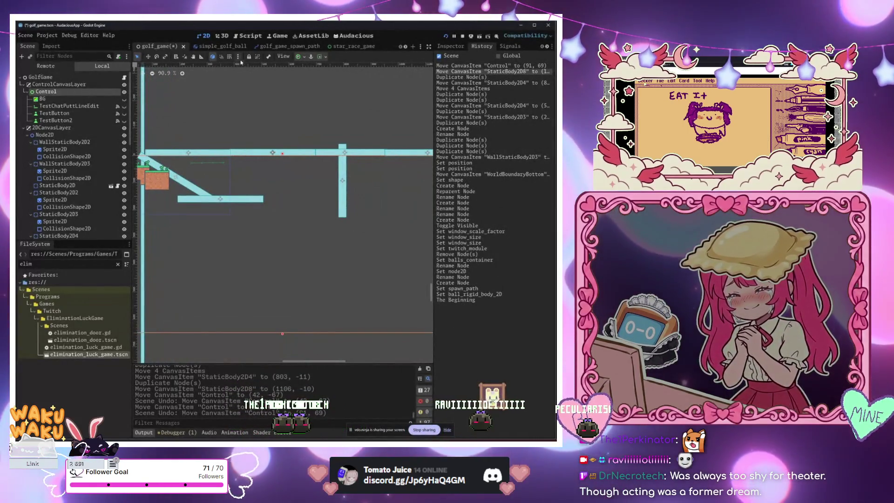
pyautogui.click(249, 56)
# Move the vertical wall WallStaticBody2D3 down and left, nudging it slightly right
pyautogui.moveTo(308, 206)
pyautogui.mouseDown()
pyautogui.moveTo(354, 173)
pyautogui.moveTo(303, 176)
pyautogui.moveTo(323, 161)
pyautogui.mouseUp()
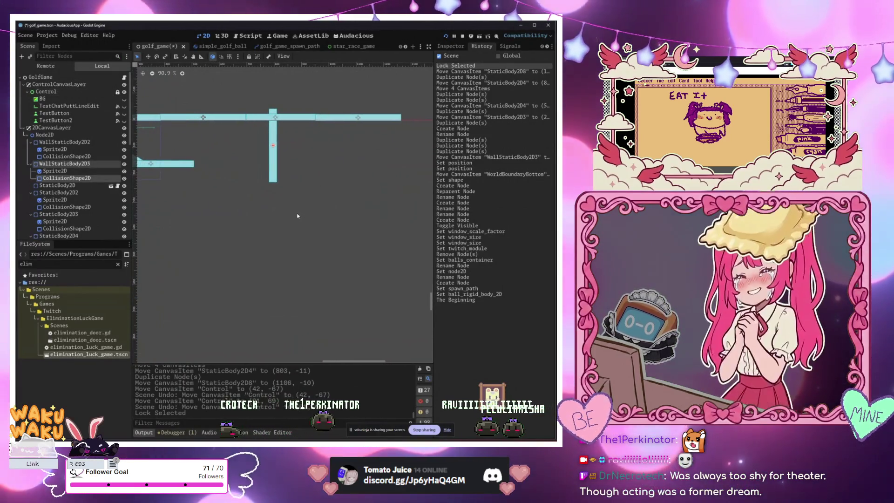
pyautogui.press('w')
pyautogui.moveTo(298, 218)
pyautogui.mouseDown()
pyautogui.moveTo(279, 276)
pyautogui.moveTo(267, 261)
pyautogui.moveTo(293, 244)
pyautogui.moveTo(351, 250)
pyautogui.mouseUp()
pyautogui.press('Right')
pyautogui.press('Right')
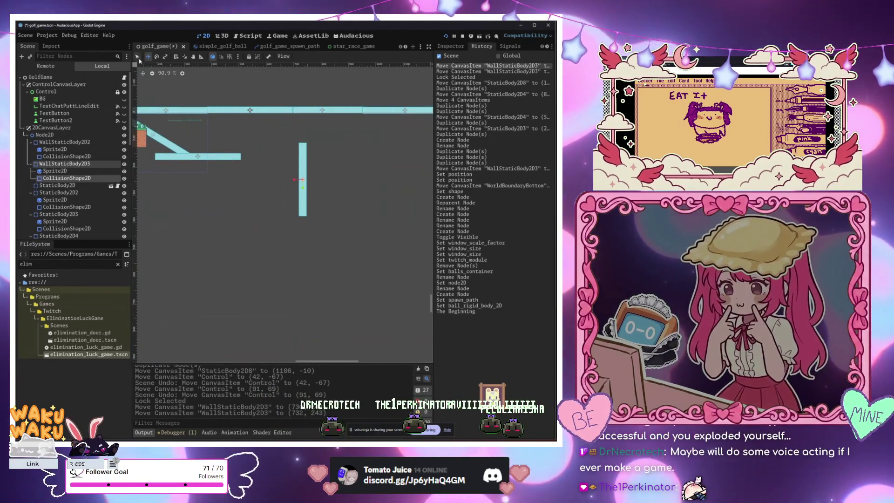
# Duplicate the top horizontal wall and place the copy lower and to the right
pyautogui.click(262, 112)
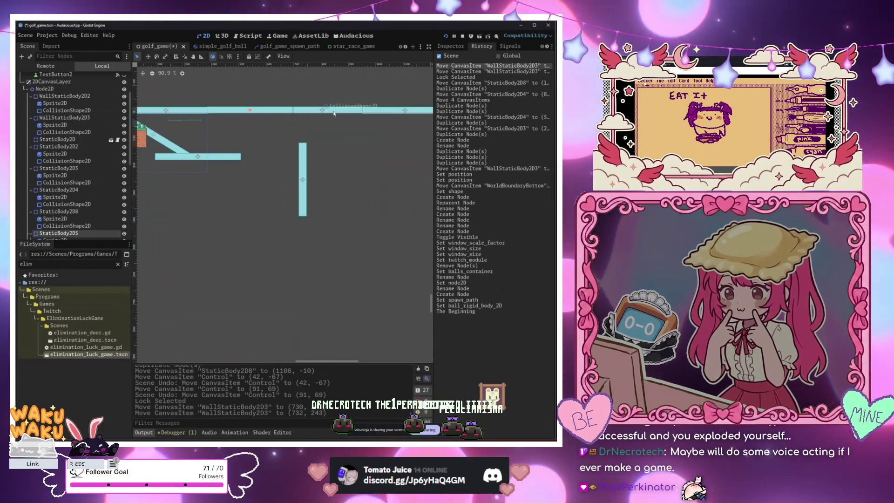
pyautogui.hotkey('ctrl', 'v')
pyautogui.hotkey('ctrl', 'z')
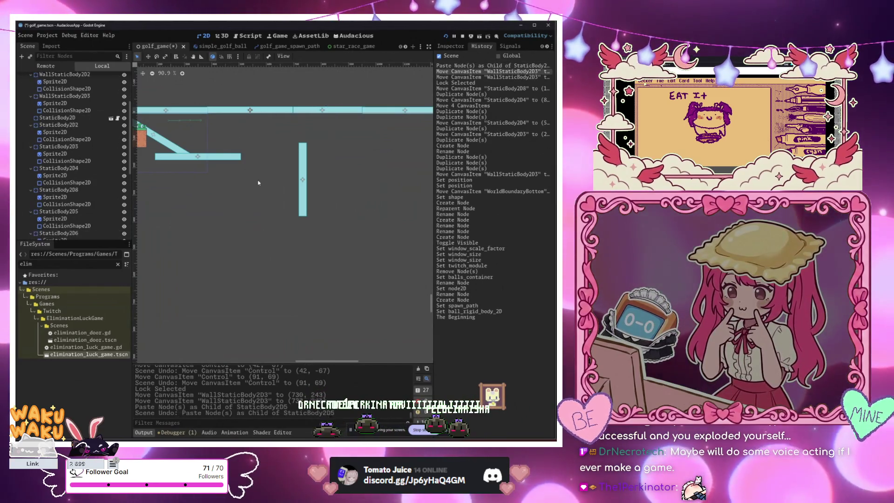
pyautogui.hotkey('ctrl', 'd')
pyautogui.moveTo(273, 124)
pyautogui.mouseDown()
pyautogui.moveTo(292, 213)
pyautogui.moveTo(355, 221)
pyautogui.mouseUp()
# Add more platform copies further right and rotate one into a slanted ramp
pyautogui.hscroll(3, 300, 174)
pyautogui.hotkey('ctrl', 'd')
pyautogui.hscroll(3, 354, 223)
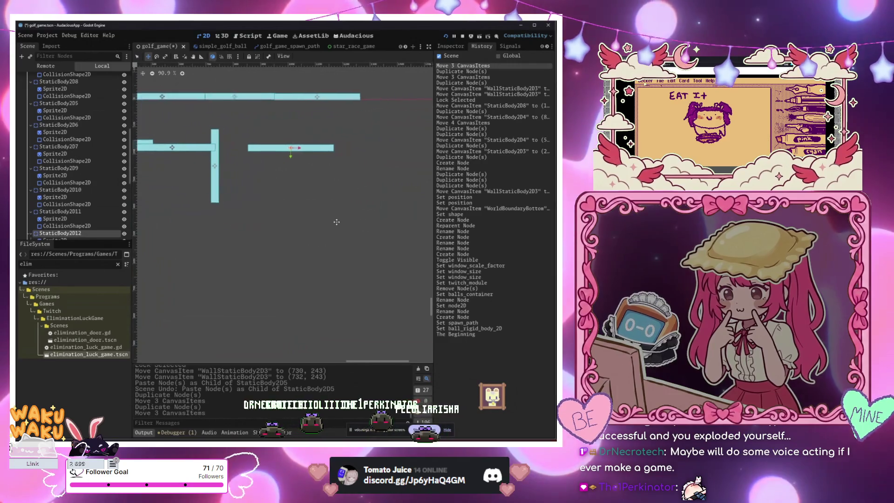
pyautogui.hotkey('ctrl', 'd')
pyautogui.moveTo(302, 230); pyautogui.dragTo(360, 209)
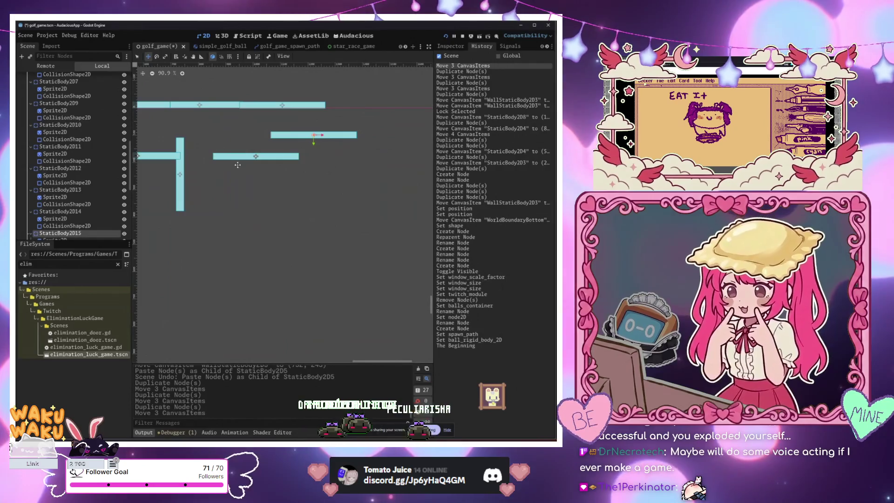
pyautogui.moveTo(381, 198)
pyautogui.mouseDown()
pyautogui.moveTo(355, 208)
pyautogui.moveTo(363, 226)
pyautogui.mouseUp()
pyautogui.press('w')
pyautogui.scroll(-2, 363, 225)
pyautogui.scroll(-2, 259, 233)
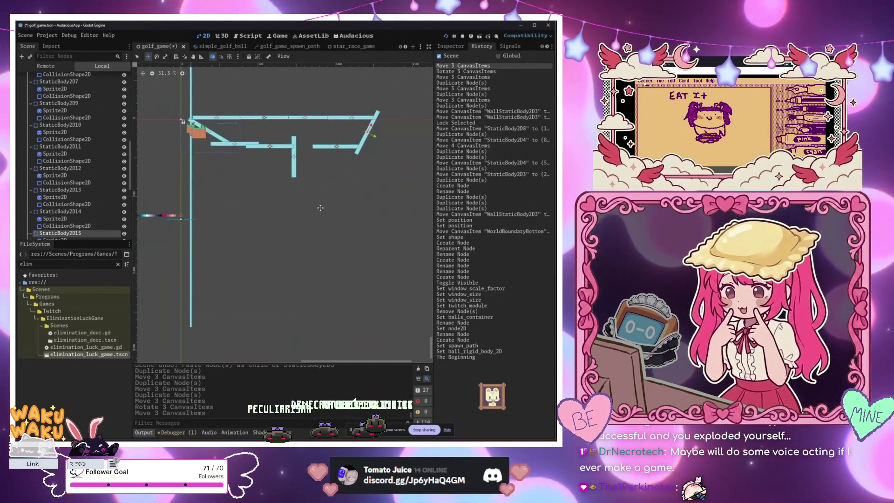
# Duplicate the slanted wall and place the copy lower and to the left
pyautogui.hotkey('ctrl', 'd')
pyautogui.moveTo(367, 178)
pyautogui.mouseDown()
pyautogui.moveTo(338, 215)
pyautogui.moveTo(288, 245)
pyautogui.moveTo(282, 263)
pyautogui.mouseUp()
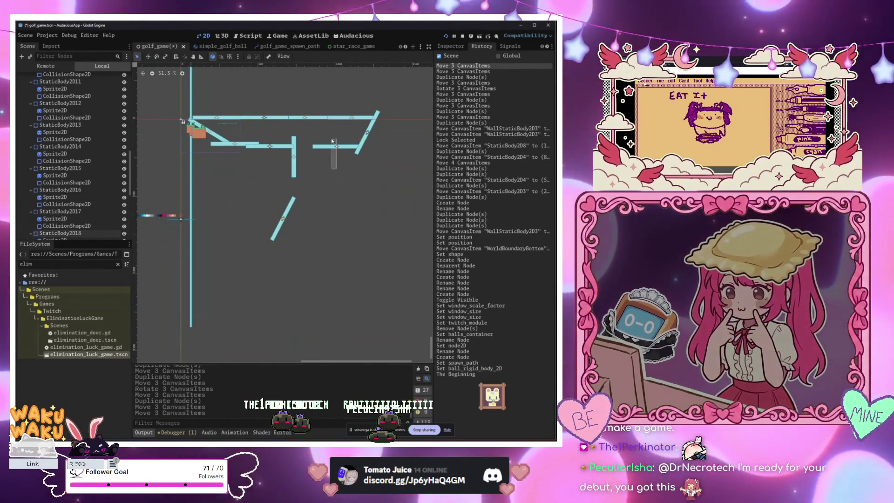
pyautogui.moveTo(348, 168); pyautogui.dragTo(330, 143)
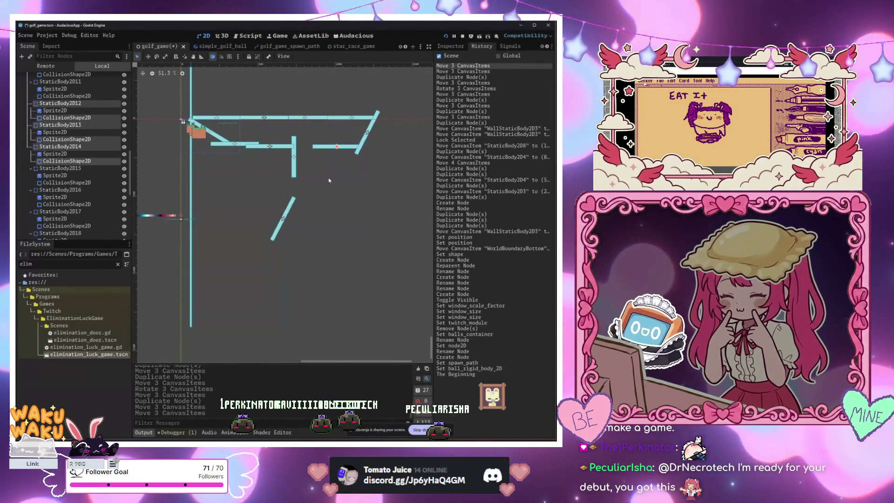
pyautogui.hotkey('ctrl', 'd')
pyautogui.hotkey('ctrl', 'z')
pyautogui.moveTo(314, 173); pyautogui.dragTo(350, 135)
pyautogui.click(355, 143)
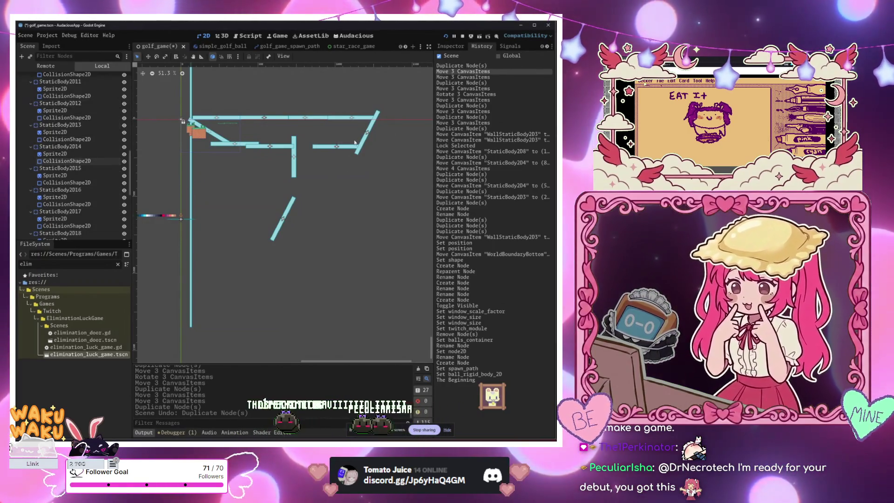
# Duplicate the top horizontal wall and move the copy to the lower left
pyautogui.click(303, 117)
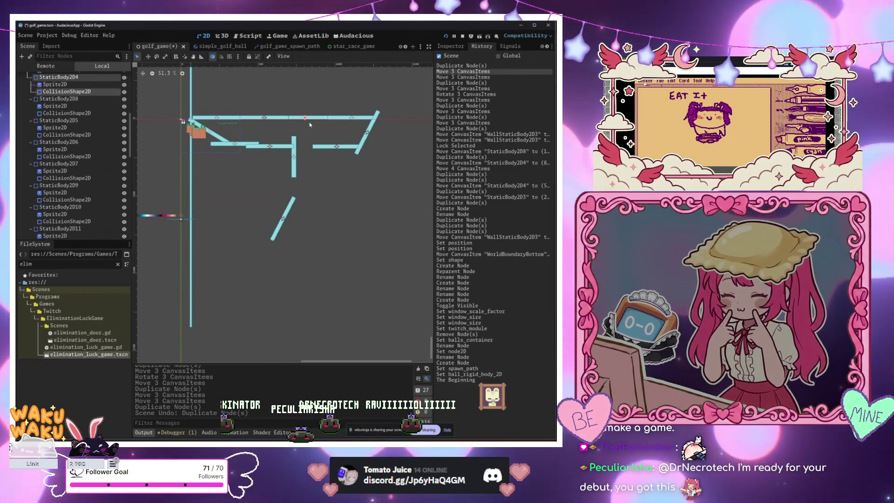
pyautogui.hotkey('ctrl', 'd')
pyautogui.scroll(2, 341, 302)
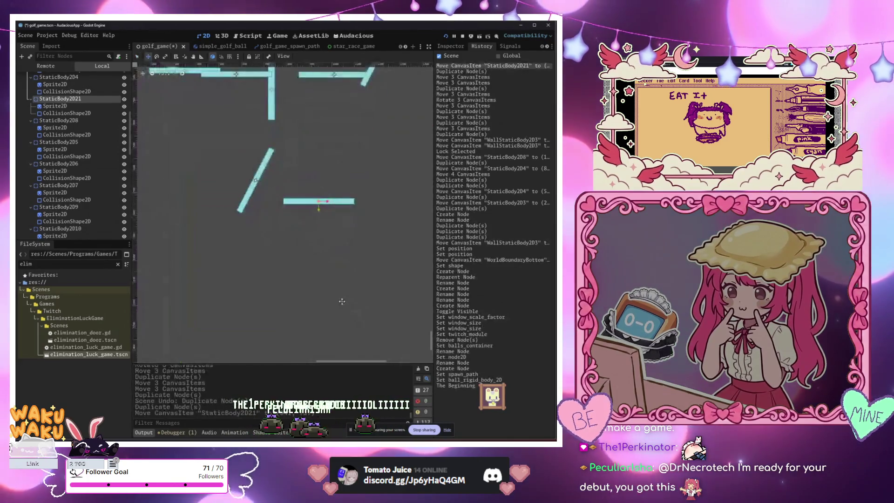
pyautogui.moveTo(349, 269)
pyautogui.mouseDown()
pyautogui.moveTo(247, 256)
pyautogui.moveTo(317, 272)
pyautogui.moveTo(271, 269)
pyautogui.moveTo(308, 275)
pyautogui.mouseUp()
pyautogui.hotkey('ctrl', 'd')
pyautogui.hotkey('ctrl', 'z')
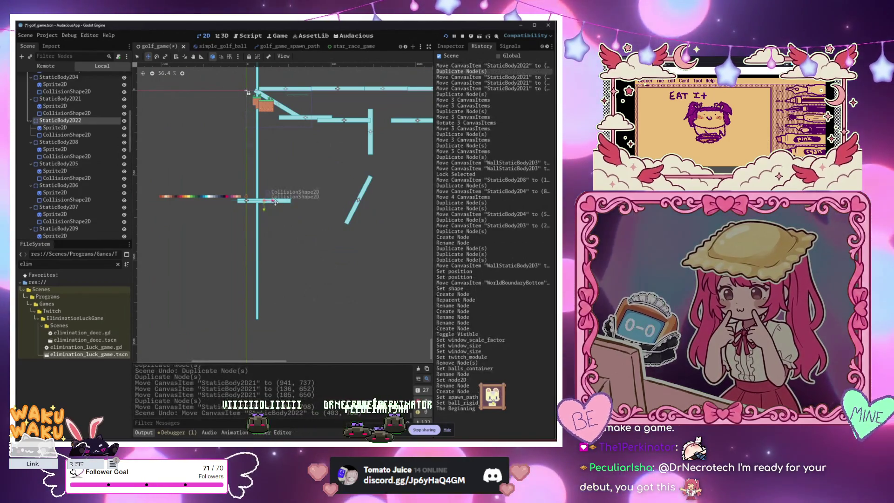
# Scale StaticBody2D22 into a long floor and settle it near (118, 664)
pyautogui.click(165, 57)
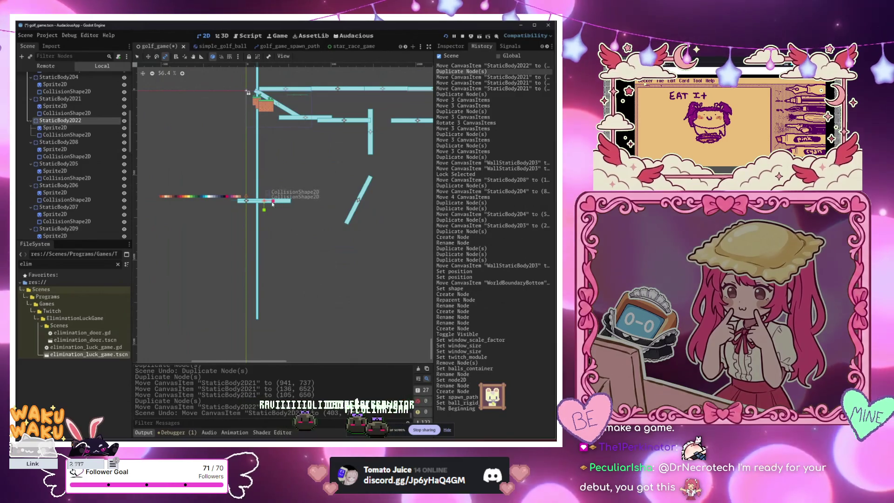
pyautogui.moveTo(273, 203); pyautogui.dragTo(373, 201)
pyautogui.moveTo(308, 253)
pyautogui.mouseDown()
pyautogui.moveTo(151, 254)
pyautogui.moveTo(269, 249)
pyautogui.mouseUp()
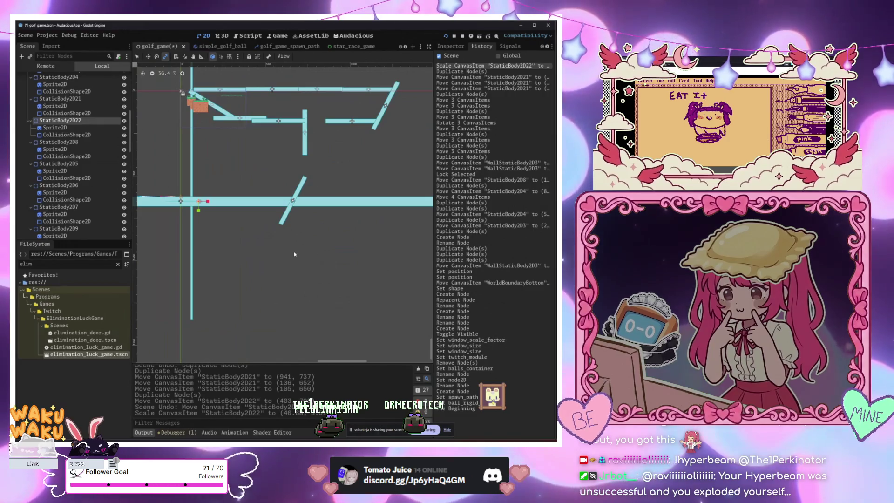
pyautogui.scroll(5, 212, 228)
pyautogui.press('w')
pyautogui.moveTo(222, 228); pyautogui.dragTo(224, 252)
pyautogui.scroll(-6, 218, 252)
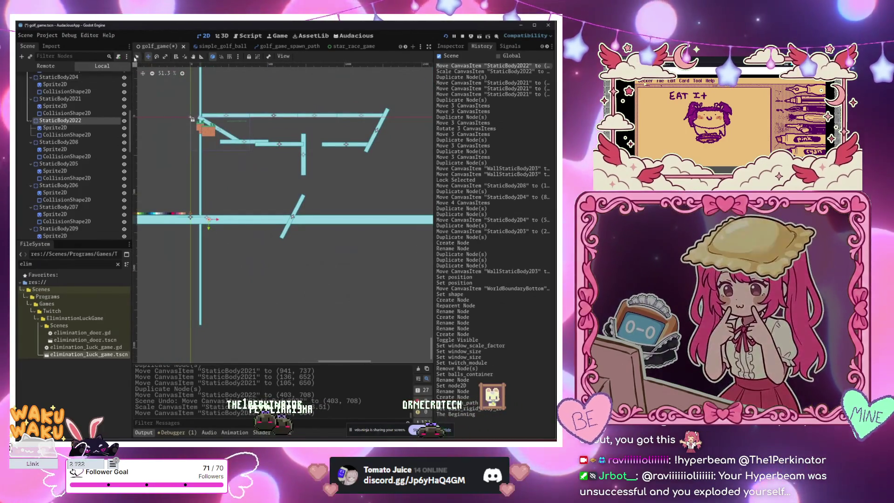
pyautogui.moveTo(195, 181); pyautogui.dragTo(297, 278)
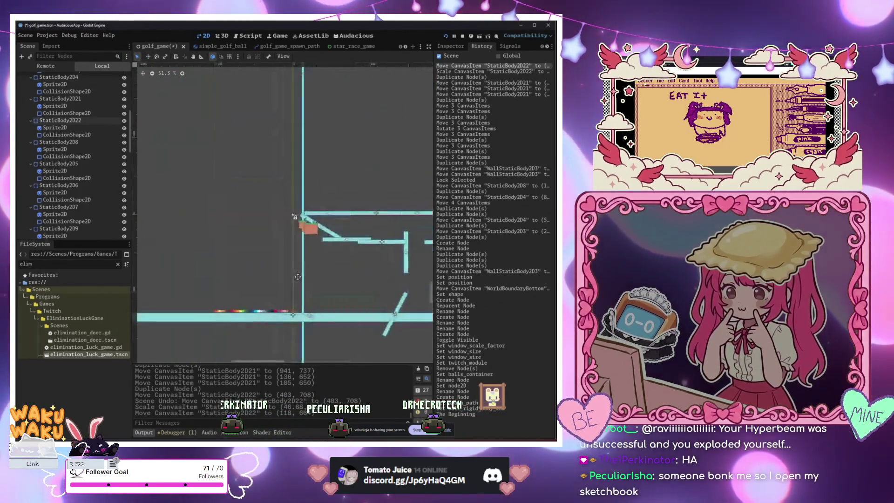
pyautogui.scroll(-3, 297, 278)
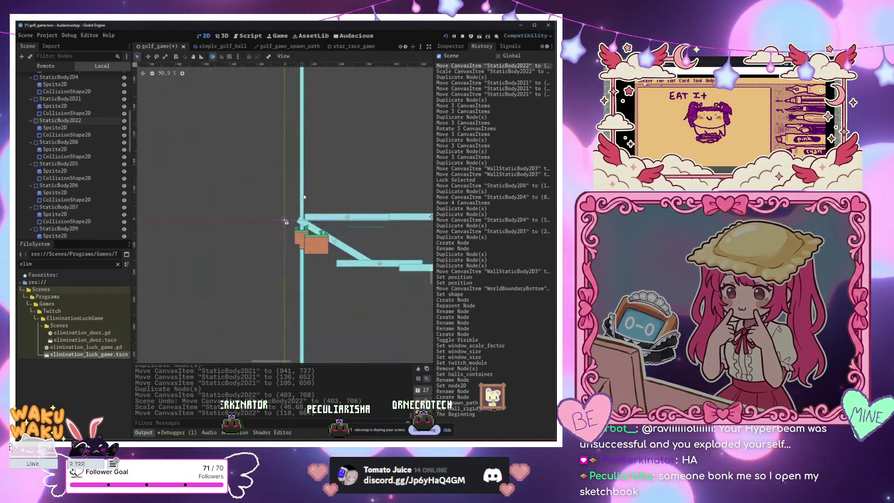
pyautogui.scroll(-4, 302, 219)
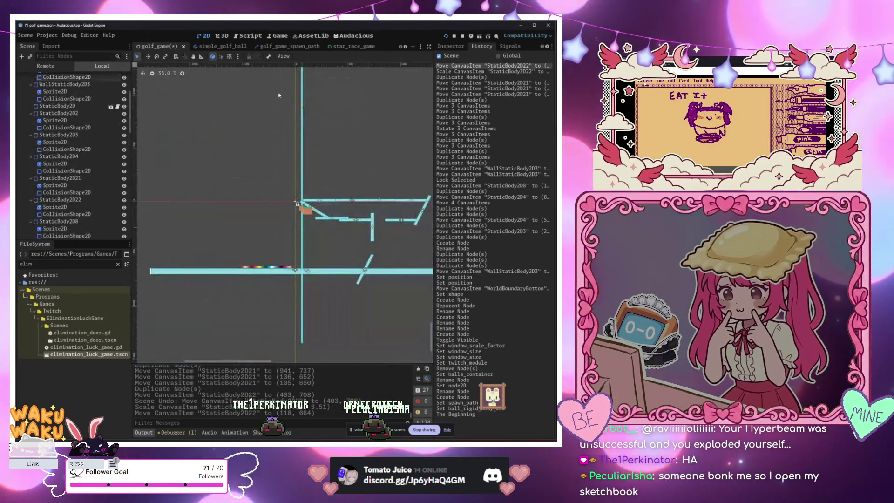
# Duplicate WallStaticBody2D4 and drag the copy toward the level's right edge
pyautogui.hotkey('ctrl', 'd')
pyautogui.hscroll(3, 296, 140)
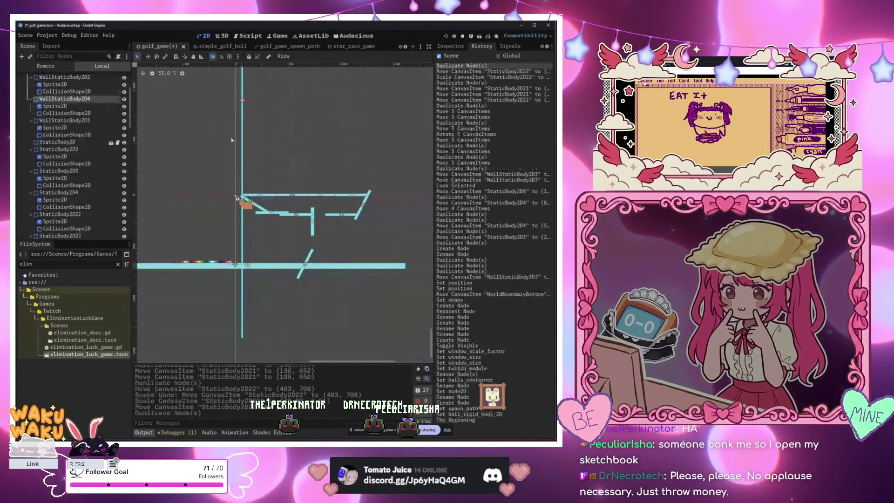
pyautogui.moveTo(280, 134)
pyautogui.mouseDown()
pyautogui.moveTo(365, 140)
pyautogui.moveTo(378, 149)
pyautogui.mouseUp()
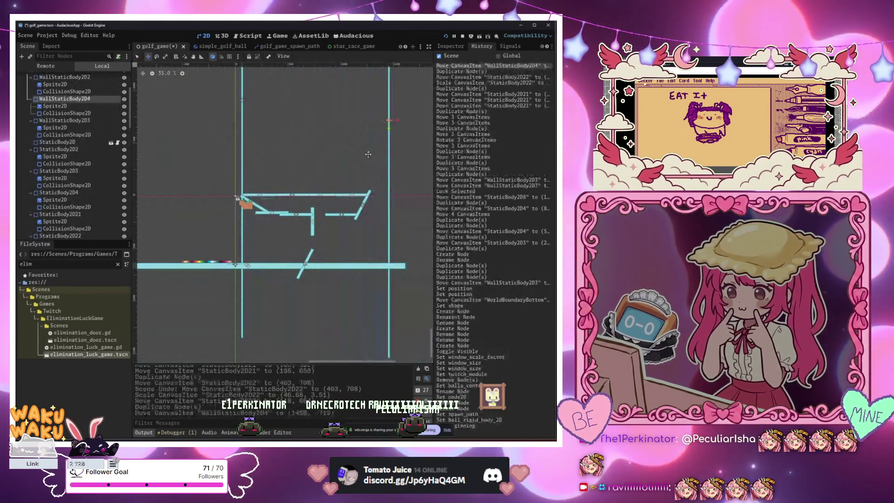
pyautogui.scroll(5, 355, 188)
pyautogui.scroll(-1, 356, 188)
pyautogui.scroll(-2, 279, 186)
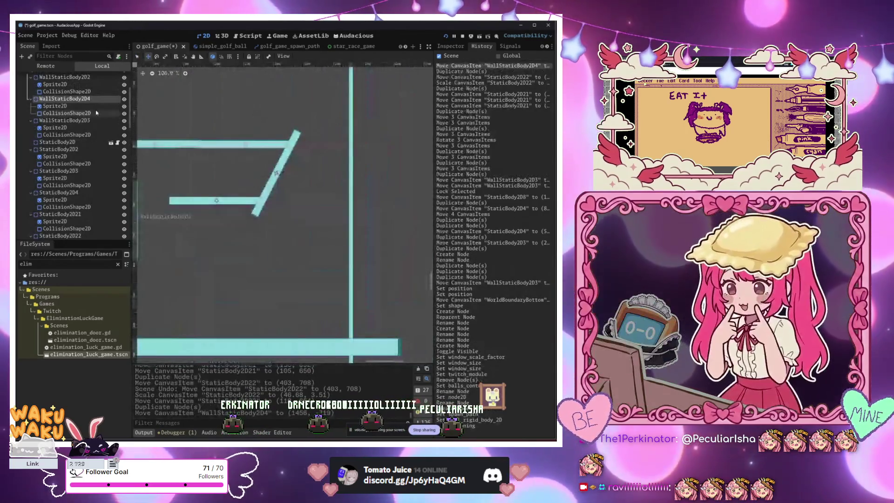
pyautogui.scroll(3, 70, 140)
# Select the walls and shift the vertical wall far right with the Move tool
pyautogui.click(46, 91)
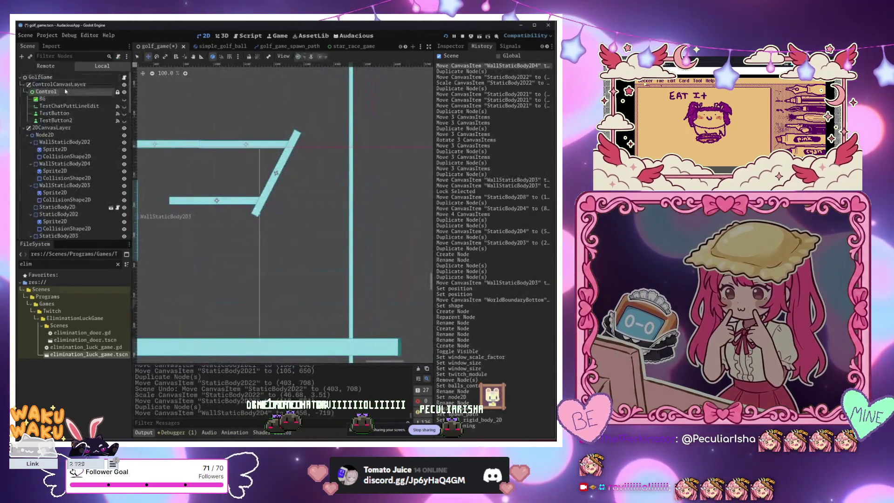
pyautogui.click(351, 243)
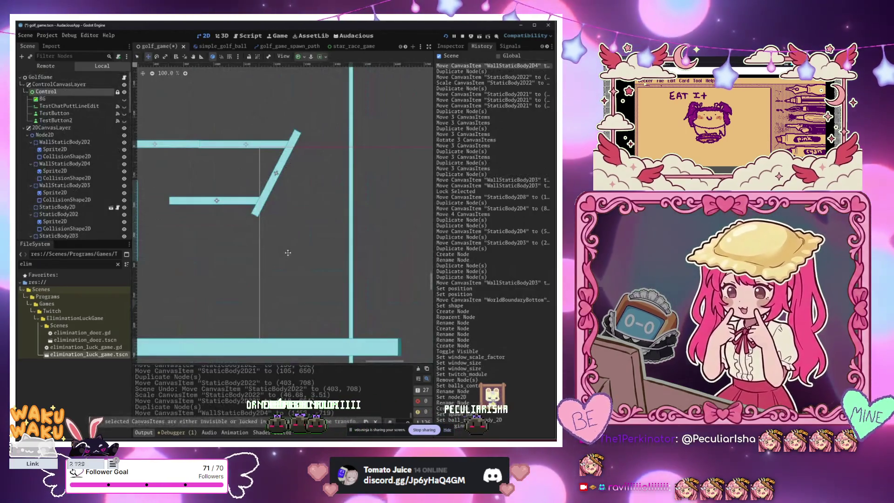
pyautogui.scroll(-9, 288, 253)
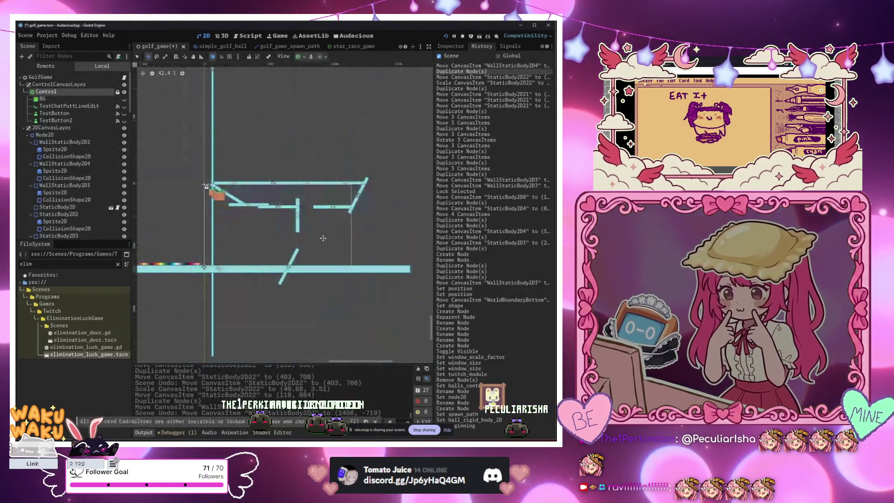
pyautogui.scroll(2, 318, 205)
pyautogui.click(137, 55)
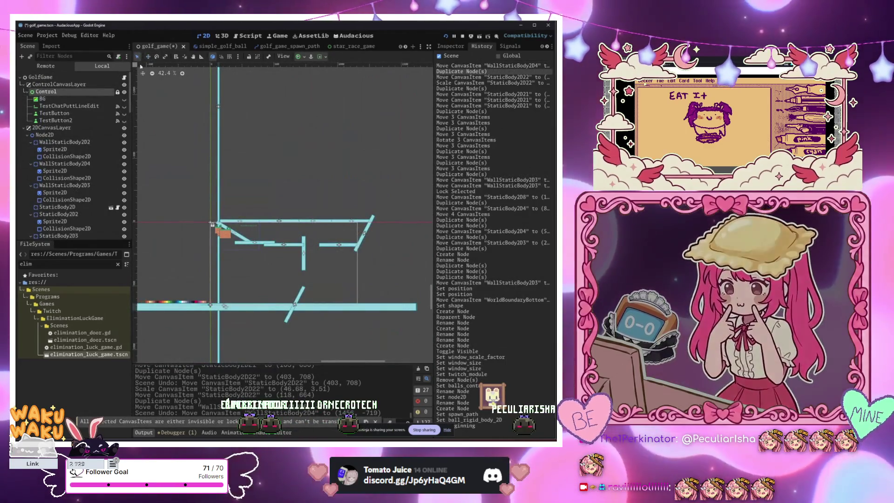
pyautogui.press('w')
pyautogui.moveTo(241, 127)
pyautogui.mouseDown()
pyautogui.moveTo(368, 186)
pyautogui.moveTo(395, 244)
pyautogui.mouseUp()
pyautogui.scroll(-2, 253, 204)
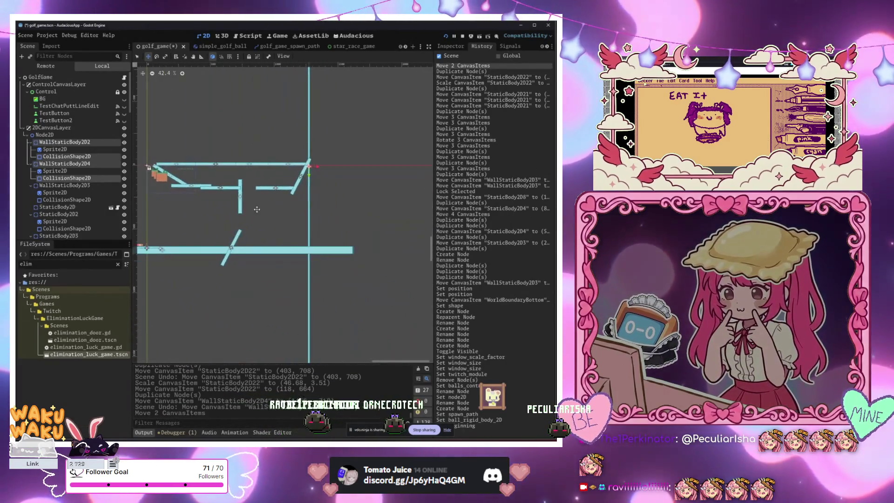
pyautogui.scroll(2, 265, 239)
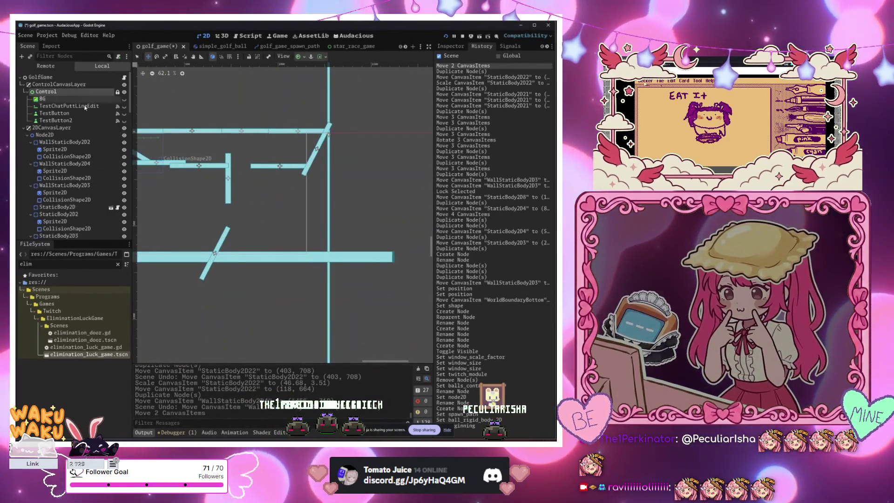
# Nudge the right vertical wall into place beside the upper-right ramp
pyautogui.click(345, 142)
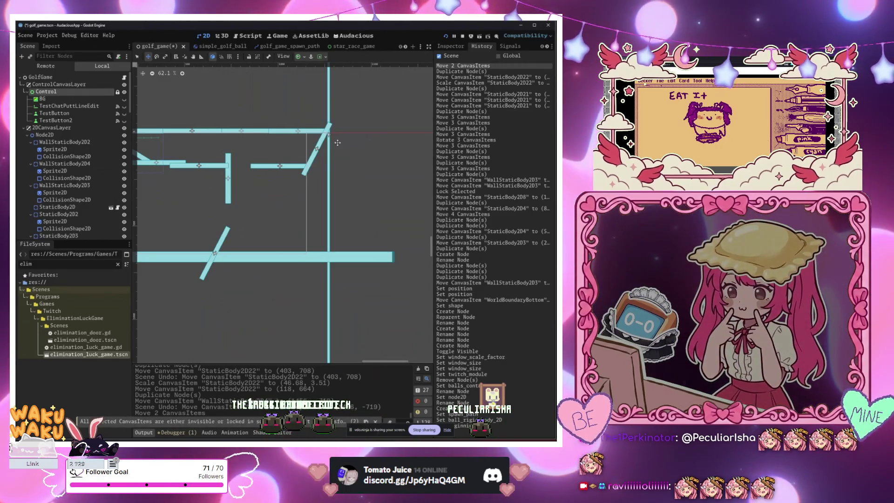
pyautogui.press('q')
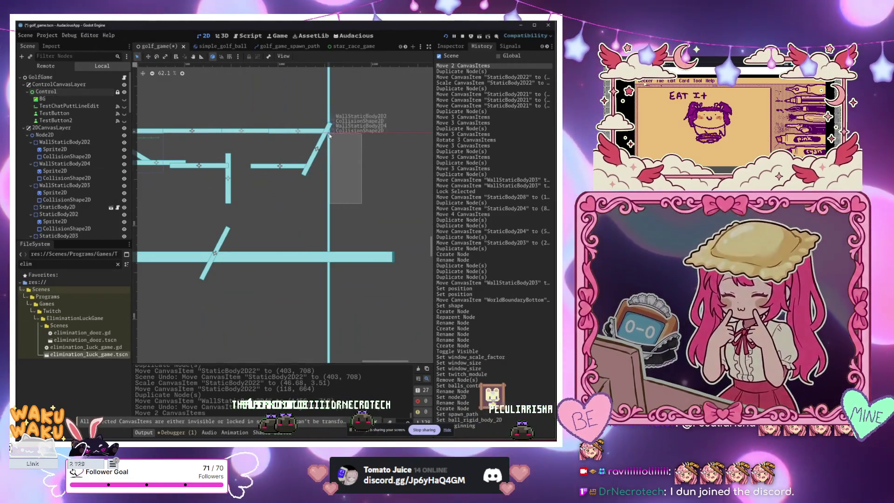
pyautogui.moveTo(328, 134); pyautogui.dragTo(310, 135)
pyautogui.press('w')
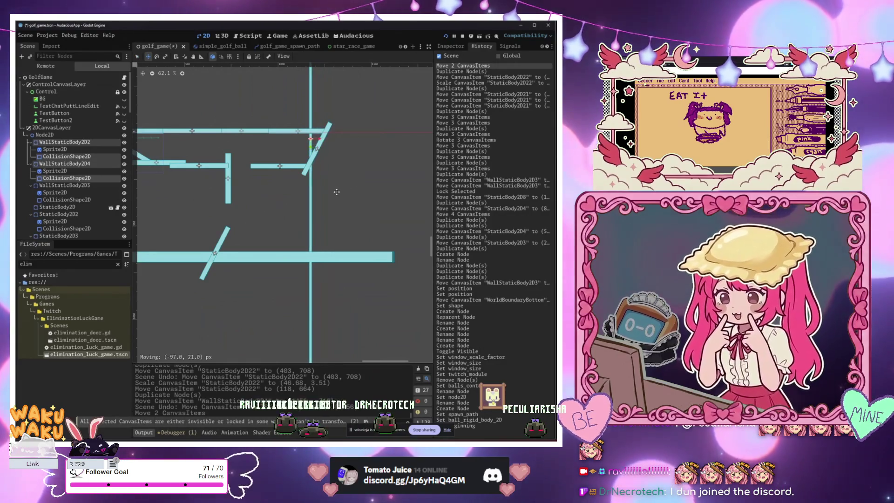
pyautogui.hscroll(-5, 298, 214)
pyautogui.scroll(-2, 298, 214)
pyautogui.press('Right')
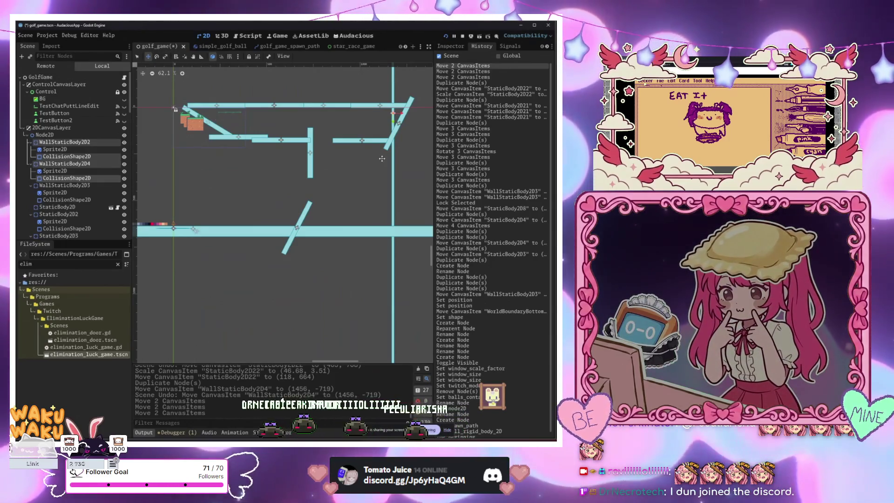
# Duplicate the two selected walls and place the copies along the level's left side
pyautogui.hotkey('ctrl', 'd')
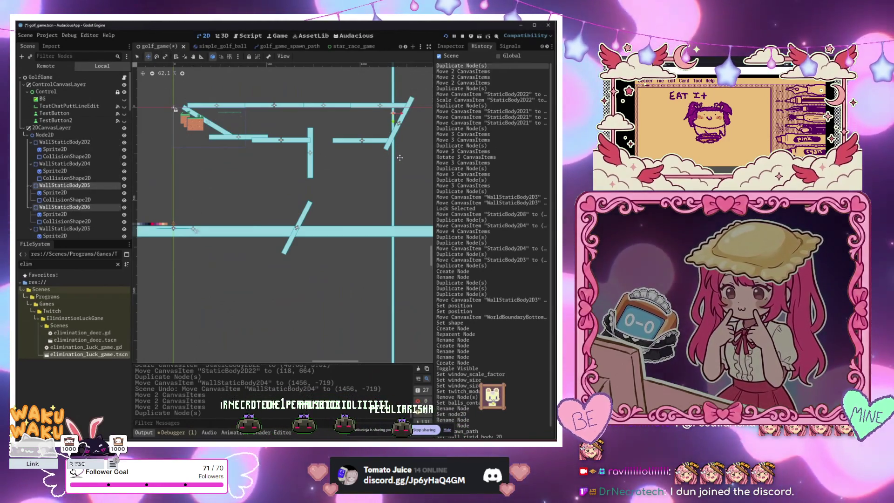
pyautogui.moveTo(381, 159); pyautogui.dragTo(180, 174)
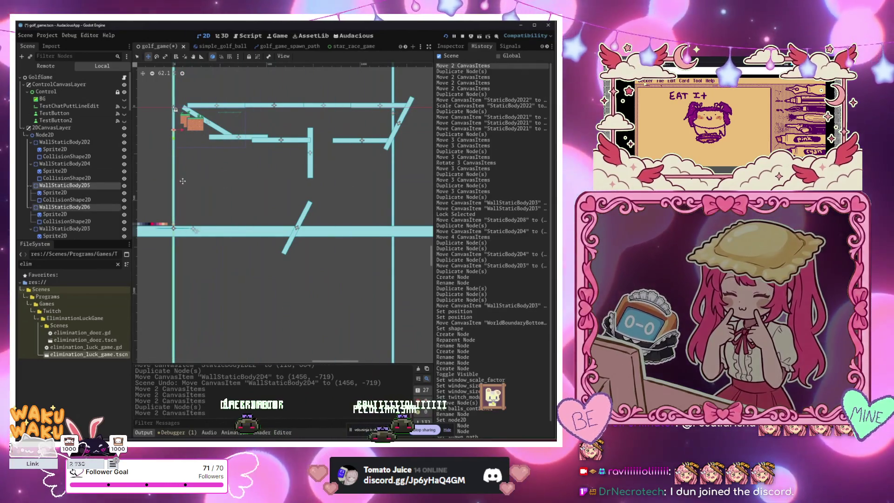
pyautogui.scroll(6, 192, 212)
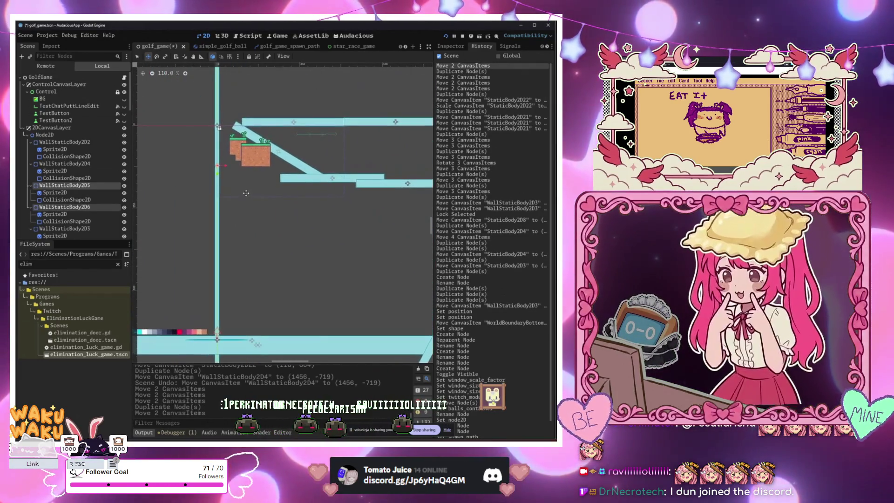
pyautogui.scroll(3, 294, 187)
pyautogui.scroll(-9, 231, 155)
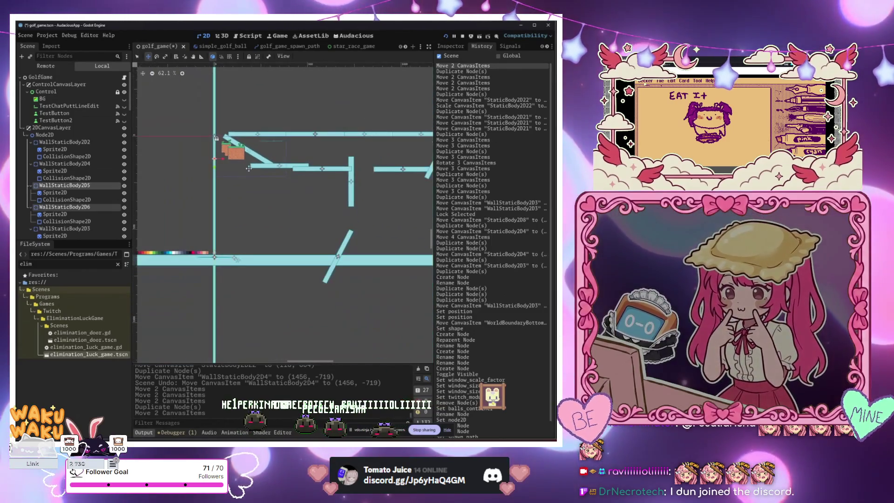
# Select the small middle platform StaticBody2D9 and duplicate it
pyautogui.click(138, 57)
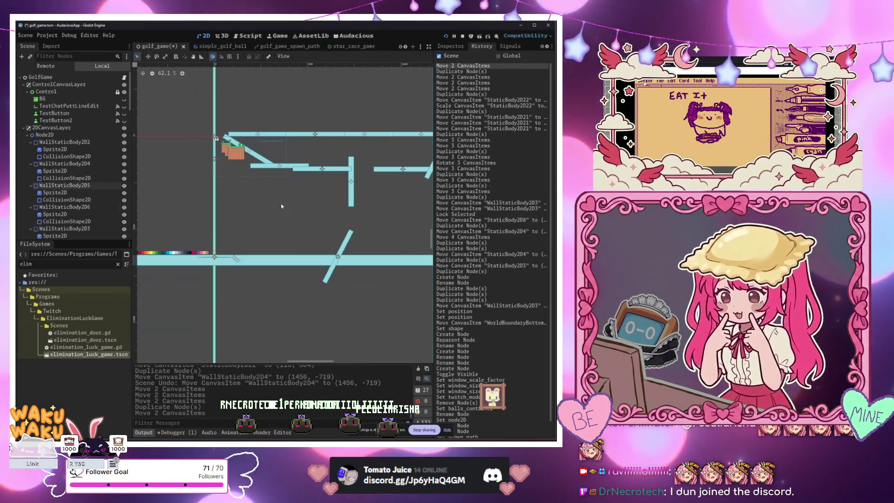
pyautogui.scroll(3, 292, 187)
pyautogui.click(331, 160)
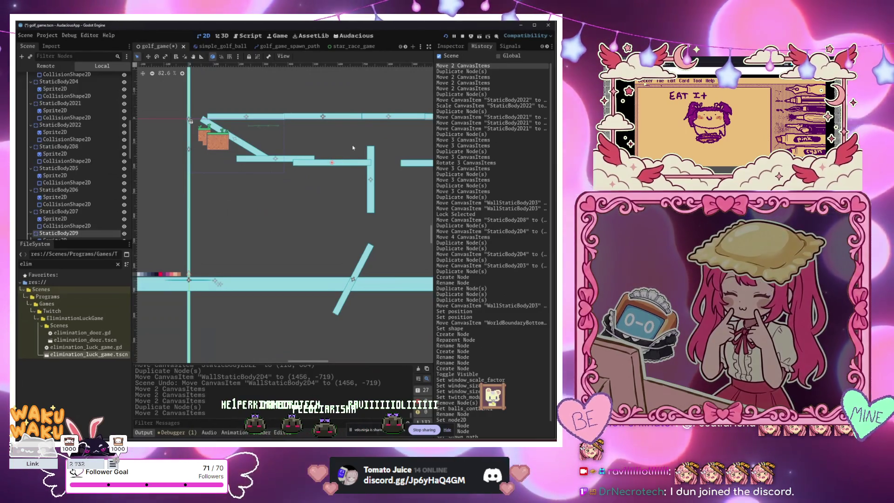
pyautogui.hotkey('ctrl', 'd')
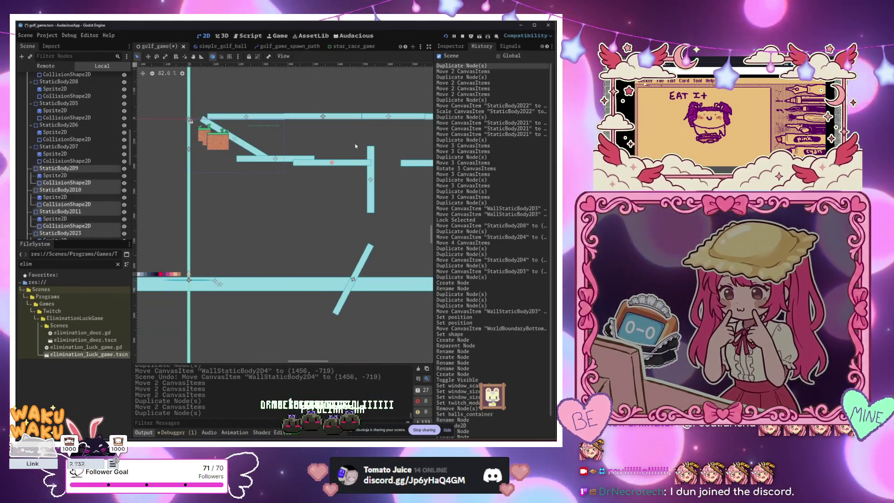
pyautogui.hotkey('ctrl', 'z')
pyautogui.click(326, 116)
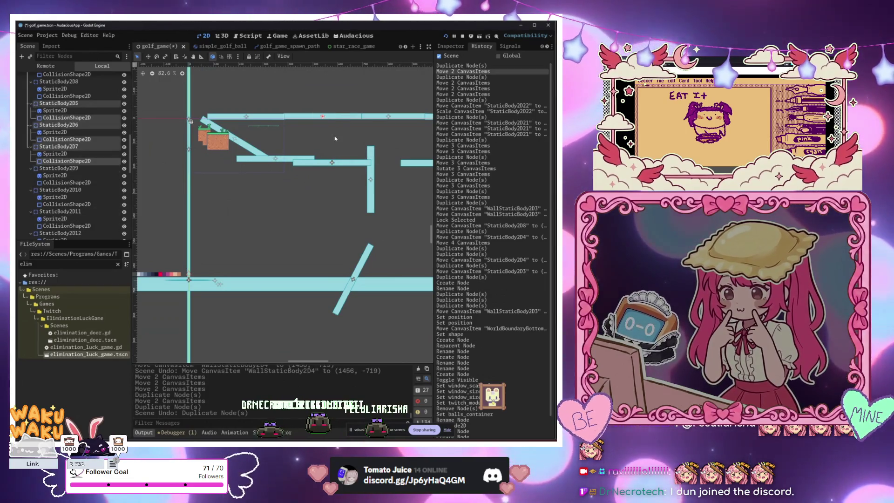
pyautogui.hscroll(3, 337, 143)
pyautogui.moveTo(326, 97); pyautogui.dragTo(355, 140)
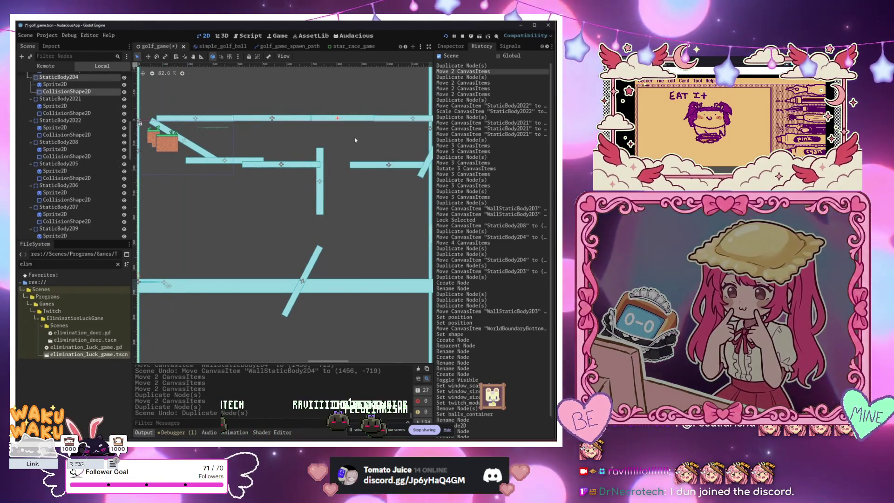
pyautogui.hotkey('ctrl', 'd')
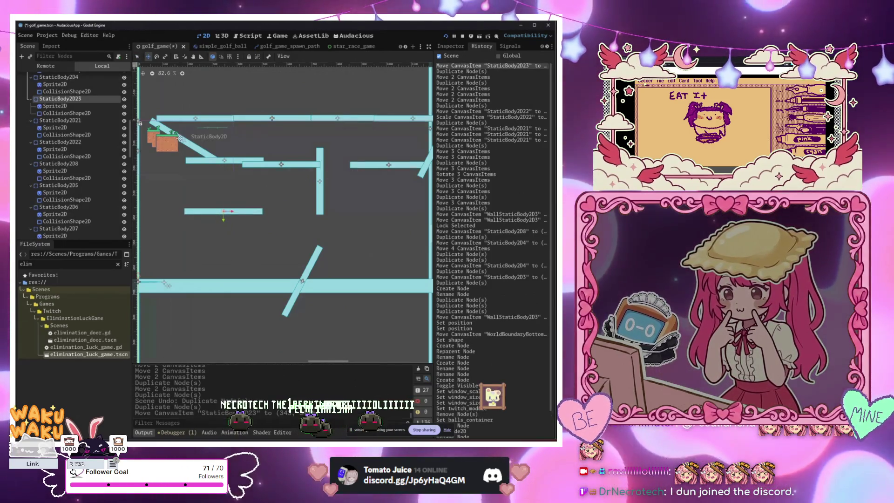
# Shrink the new platform StaticBody2D23 horizontally to scale (1.7, 1.53)
pyautogui.hscroll(-1, 240, 237)
pyautogui.click(166, 57)
pyautogui.moveTo(273, 210); pyautogui.dragTo(220, 207)
pyautogui.scroll(-3, 221, 223)
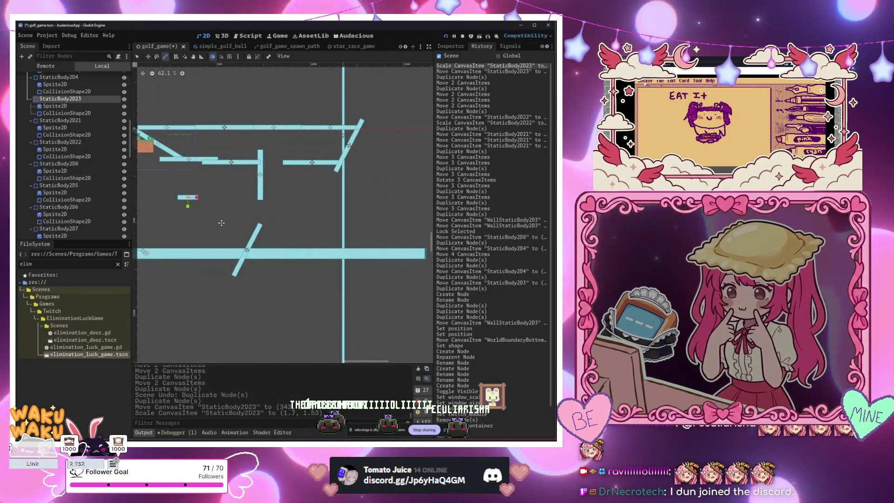
pyautogui.moveTo(250, 239)
pyautogui.mouseDown()
pyautogui.moveTo(289, 220)
pyautogui.moveTo(317, 223)
pyautogui.moveTo(310, 227)
pyautogui.mouseUp()
pyautogui.scroll(5, 301, 202)
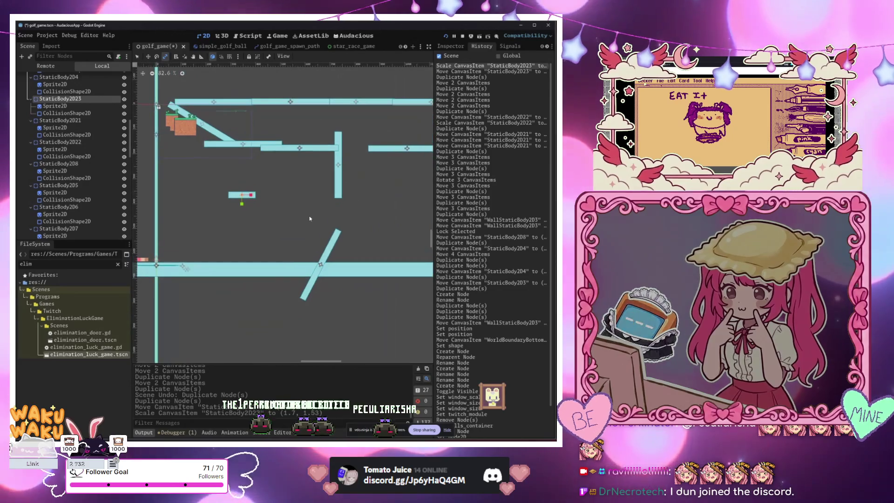
pyautogui.scroll(-2, 286, 222)
pyautogui.moveTo(223, 205)
pyautogui.mouseDown()
pyautogui.moveTo(255, 213)
pyautogui.moveTo(278, 239)
pyautogui.moveTo(302, 233)
pyautogui.mouseUp()
# Make a further platform copy, StaticBody2D24, and move it into place
pyautogui.hotkey('ctrl', 'd')
pyautogui.hotkey('ctrl', 'z')
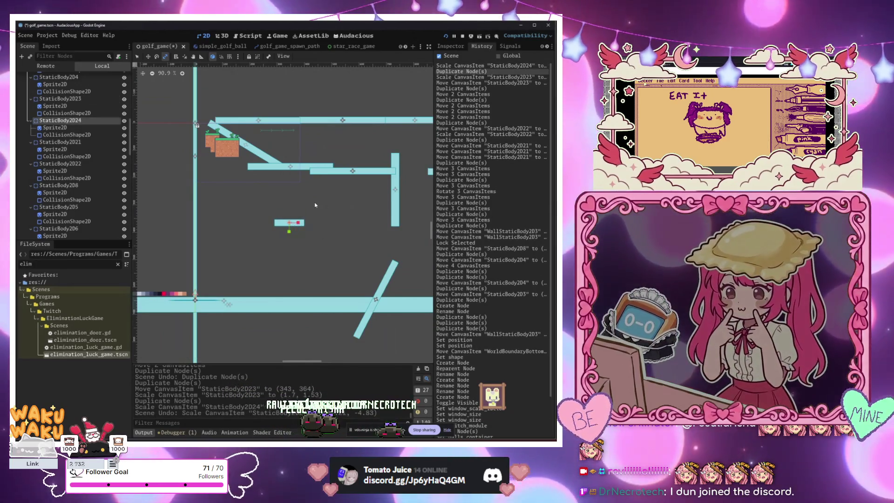
pyautogui.moveTo(254, 196); pyautogui.dragTo(328, 265)
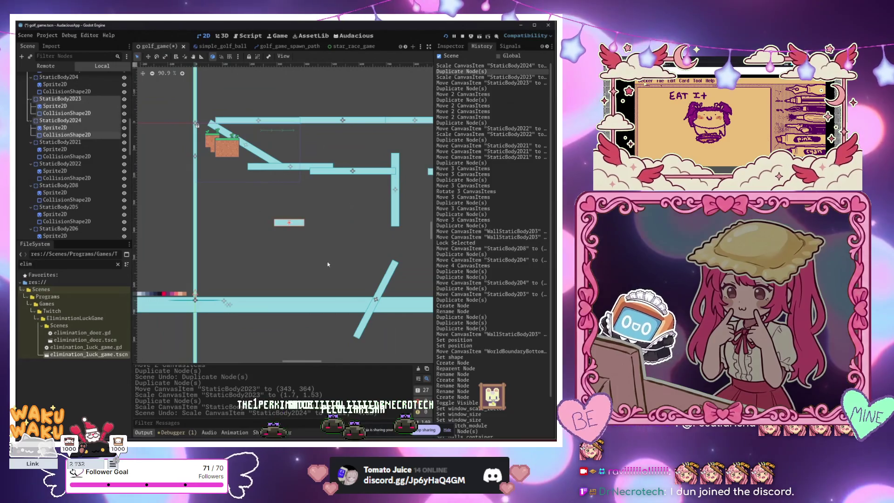
pyautogui.click(69, 123)
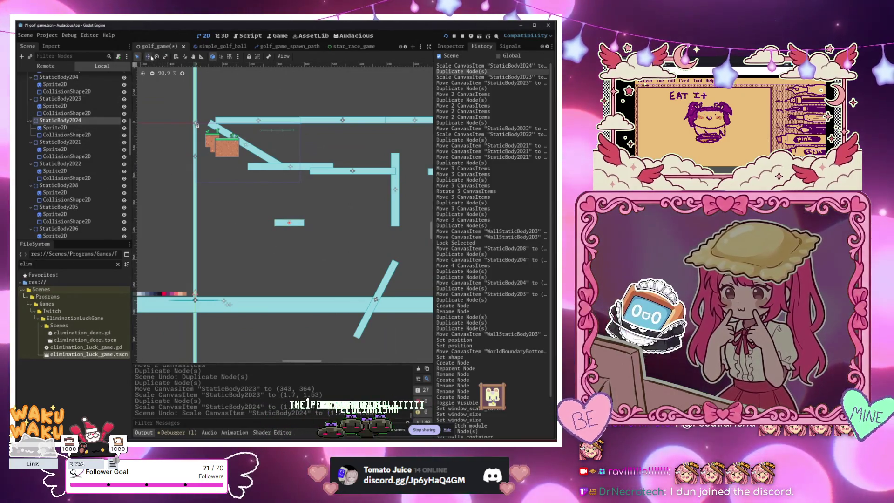
pyautogui.moveTo(153, 85); pyautogui.dragTo(152, 85)
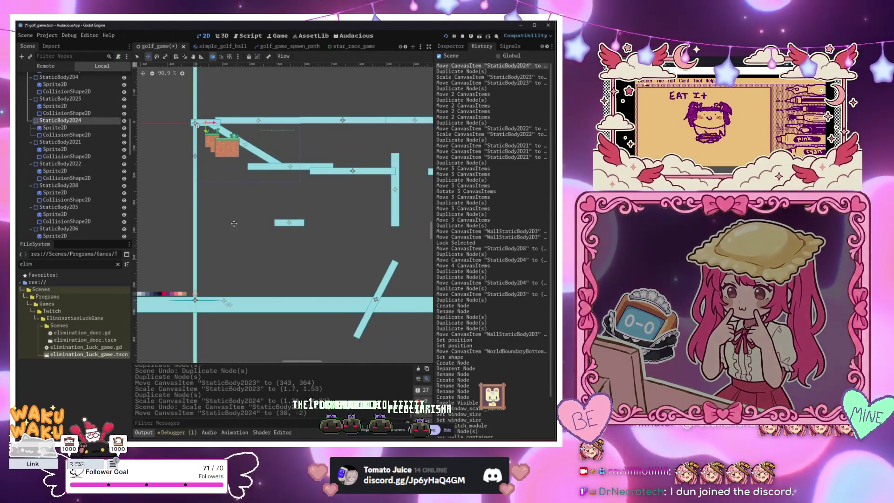
pyautogui.scroll(2, 160, 218)
pyautogui.scroll(-3, 161, 219)
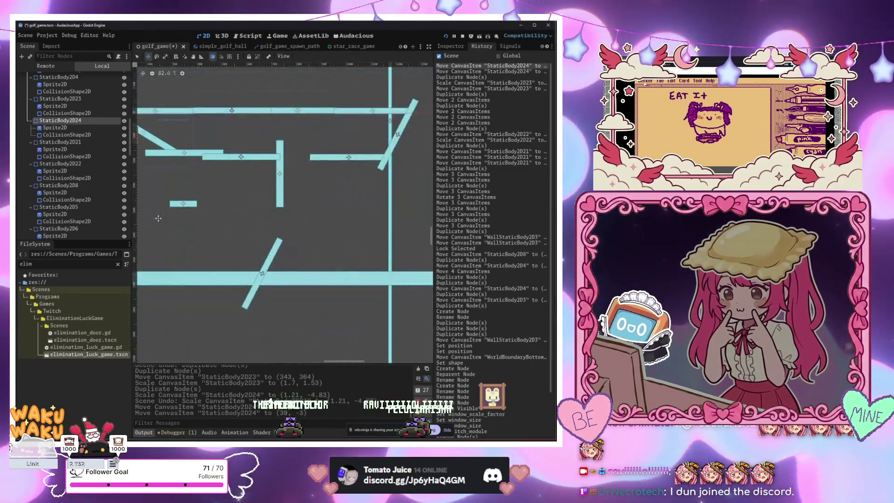
pyautogui.hscroll(-4, 160, 219)
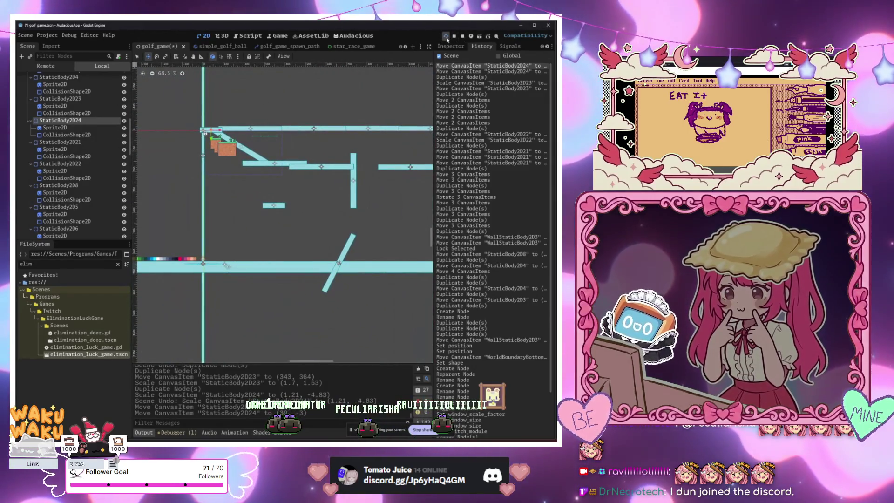
# Save golf_game and relaunch it with Play This Scene from its tab menu
pyautogui.hotkey('ctrl', 's')
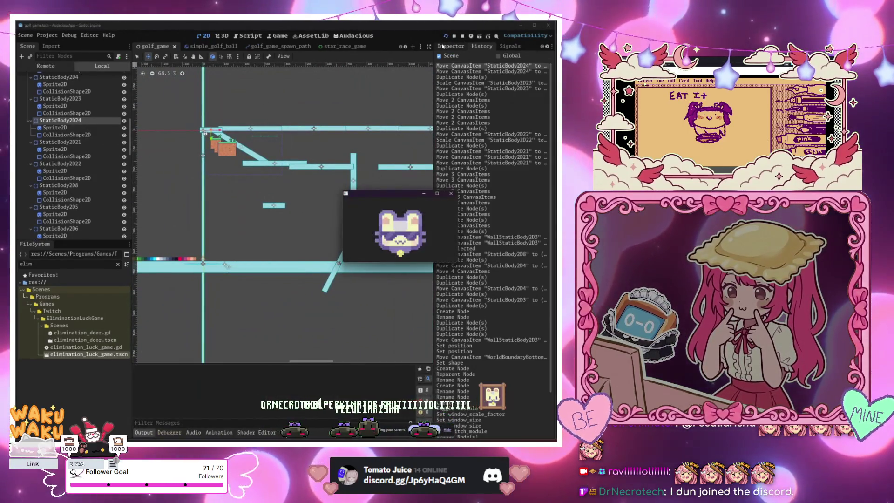
pyautogui.rightClick(157, 50)
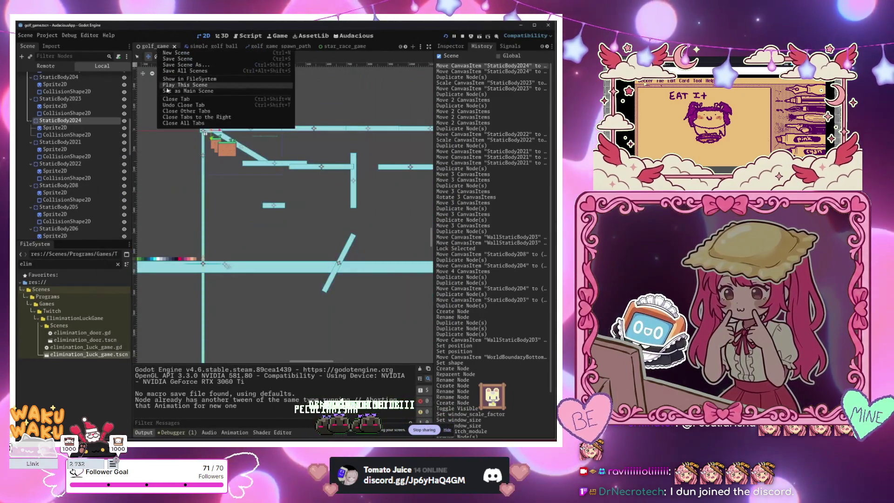
pyautogui.click(188, 91)
pyautogui.rightClick(153, 46)
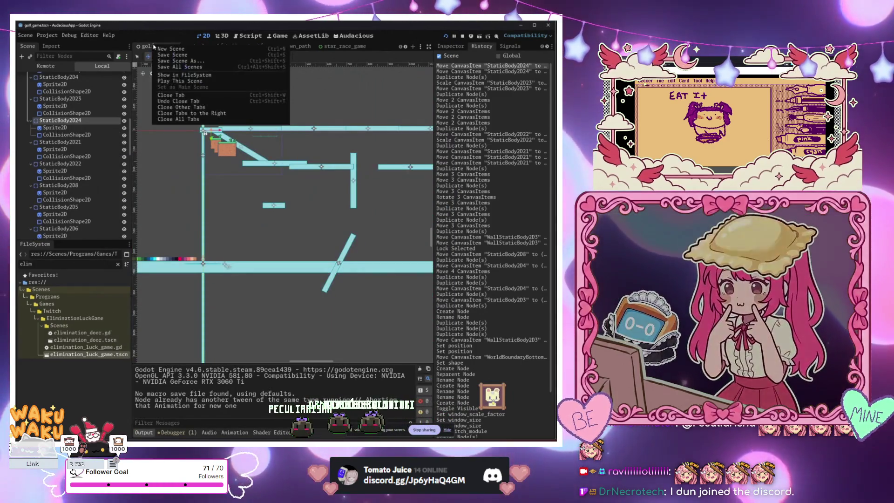
pyautogui.click(180, 81)
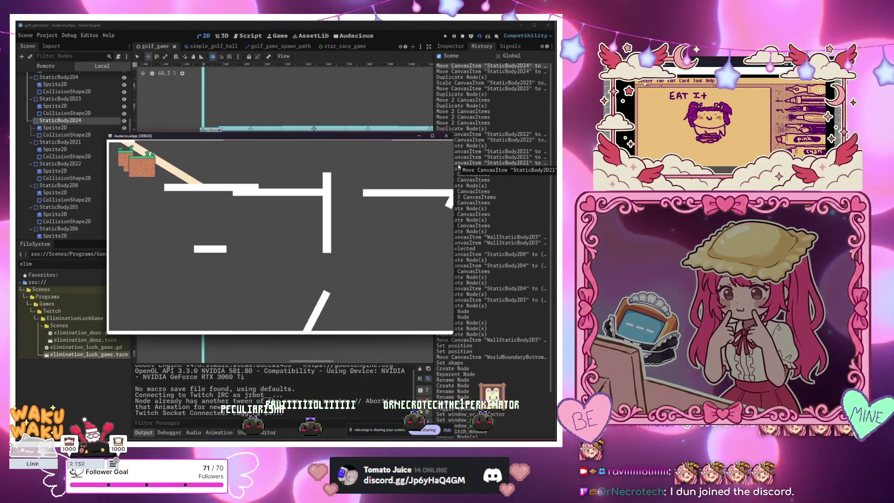
# Try shifting the vertical wall left, then undo the move
pyautogui.moveTo(402, 139); pyautogui.dragTo(470, 220)
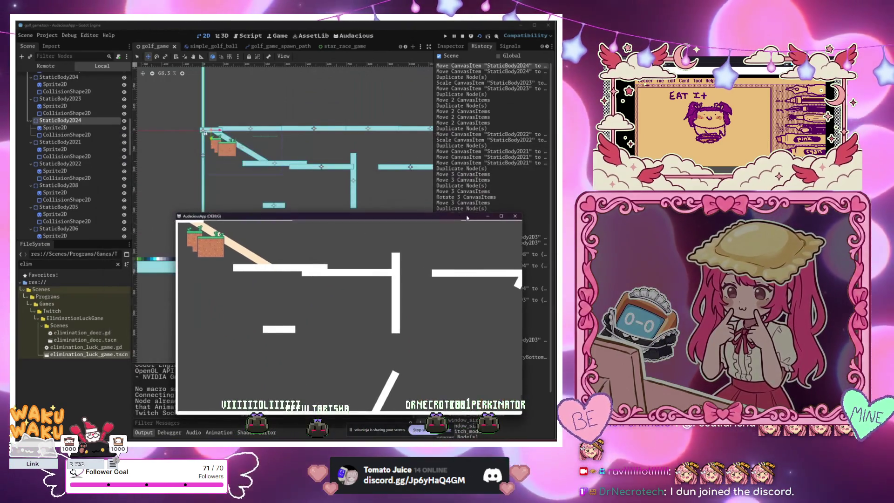
pyautogui.hscroll(-5, 365, 168)
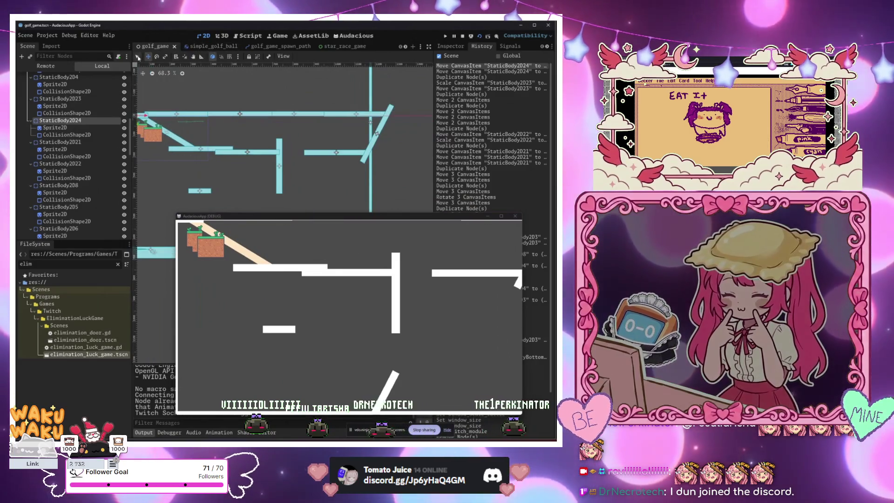
pyautogui.press('w')
pyautogui.moveTo(397, 145); pyautogui.dragTo(392, 145)
pyautogui.hotkey('ctrl', 'z')
pyautogui.hotkey('ctrl', 'z')
pyautogui.hotkey('ctrl', 'z')
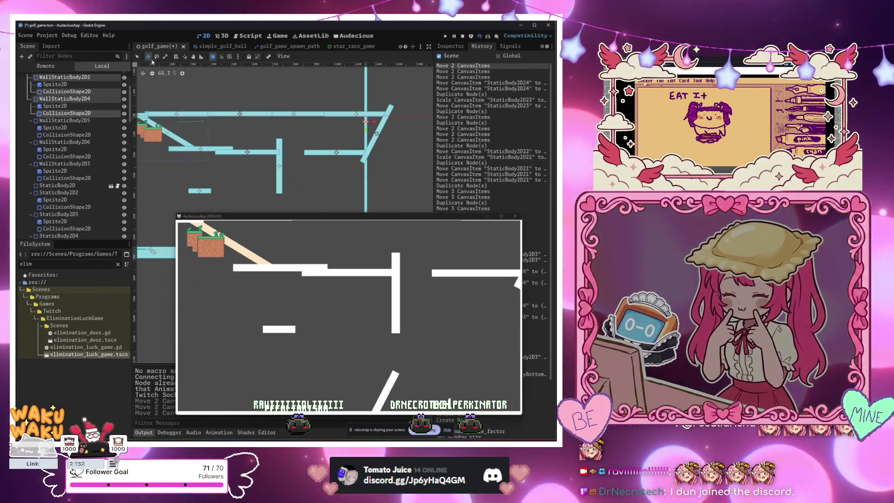
# Box-select the diagonal wall and shift it left into its new position
pyautogui.moveTo(415, 170); pyautogui.dragTo(379, 123)
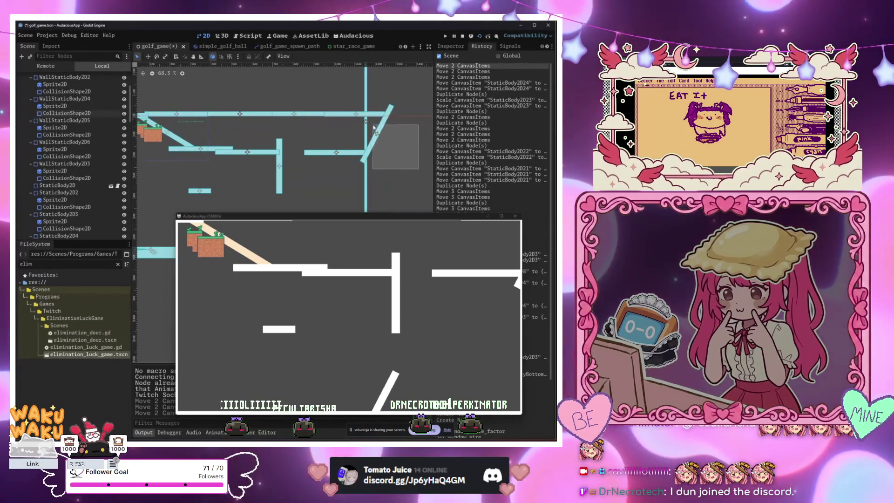
pyautogui.press('w')
pyautogui.moveTo(409, 152)
pyautogui.mouseDown()
pyautogui.moveTo(383, 153)
pyautogui.moveTo(398, 168)
pyautogui.mouseUp()
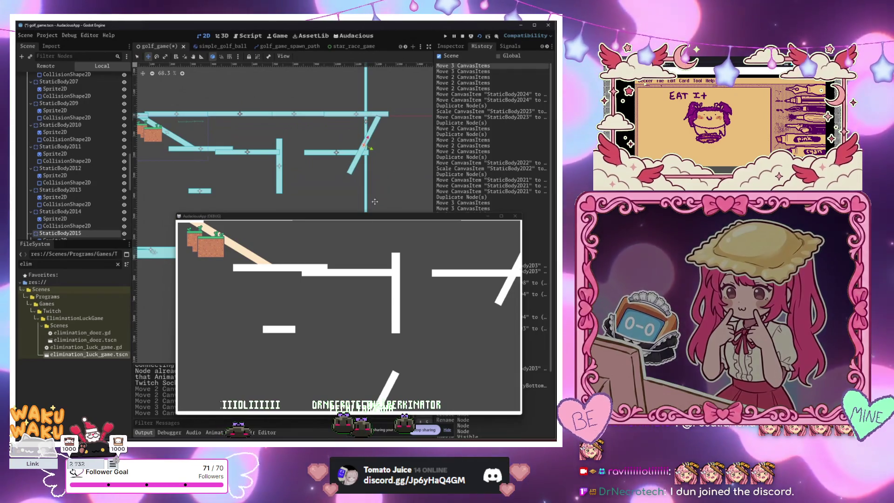
pyautogui.click(370, 216)
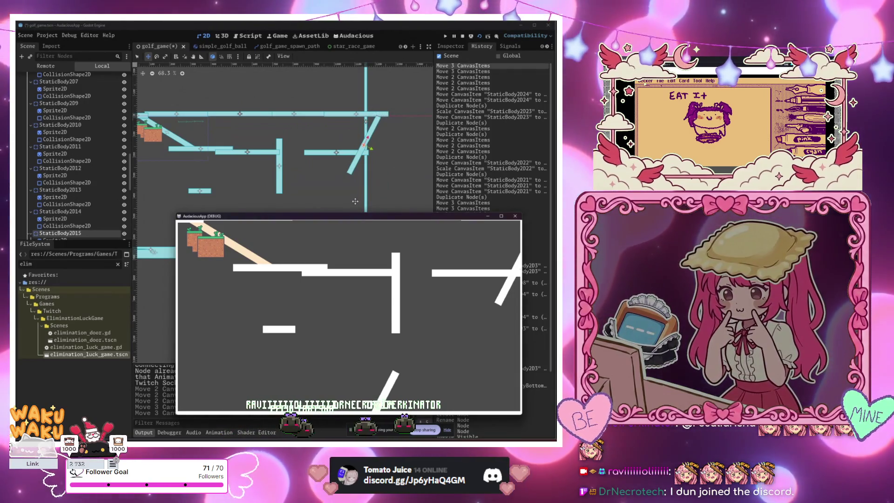
# Reposition the running game window on screen
pyautogui.moveTo(308, 221)
pyautogui.mouseDown()
pyautogui.moveTo(300, 230)
pyautogui.moveTo(317, 205)
pyautogui.moveTo(291, 198)
pyautogui.mouseUp()
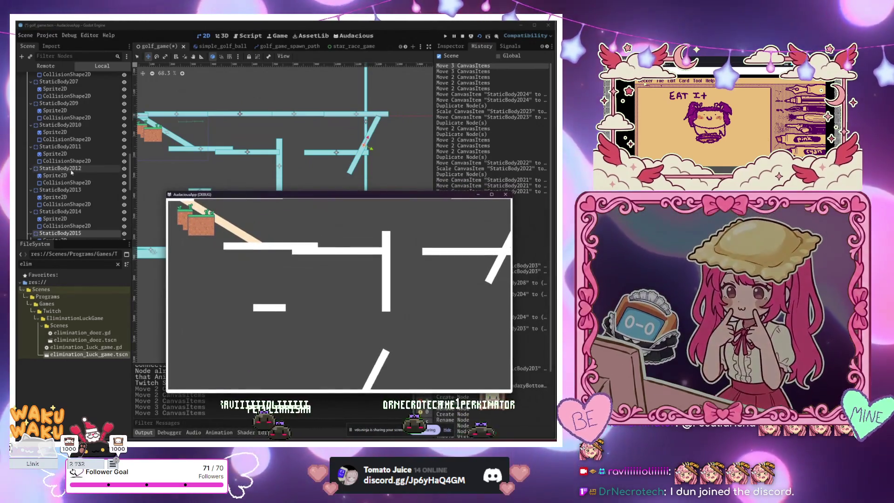
pyautogui.scroll(-10, 72, 173)
pyautogui.moveTo(203, 197)
pyautogui.mouseDown()
pyautogui.moveTo(156, 104)
pyautogui.moveTo(133, 84)
pyautogui.mouseUp()
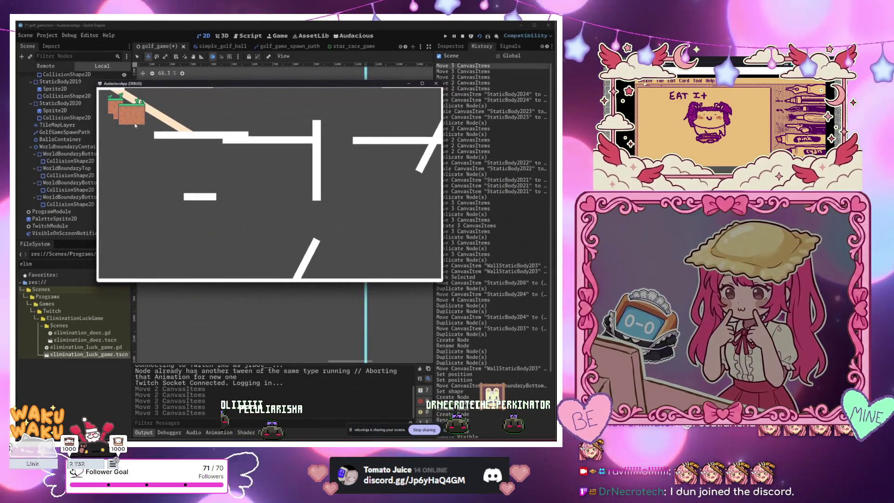
pyautogui.moveTo(136, 85)
pyautogui.mouseDown()
pyautogui.moveTo(137, 105)
pyautogui.moveTo(185, 93)
pyautogui.mouseUp()
pyautogui.scroll(7, 58, 192)
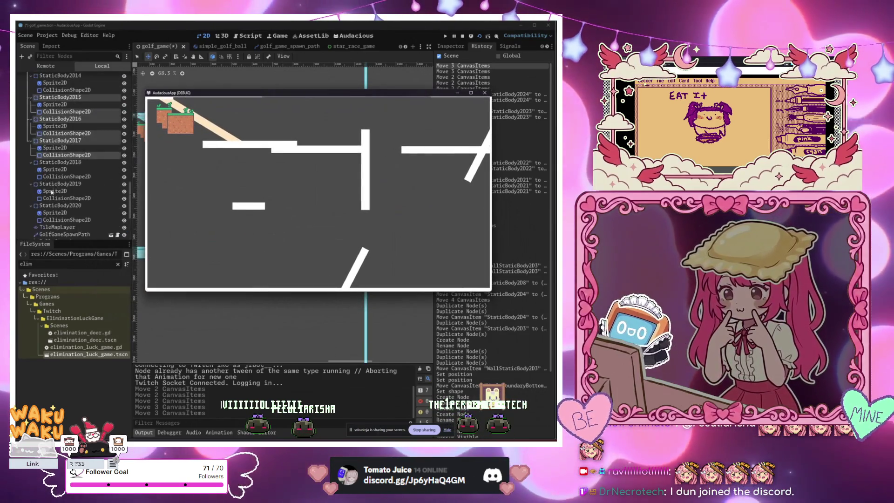
pyautogui.scroll(15, 58, 192)
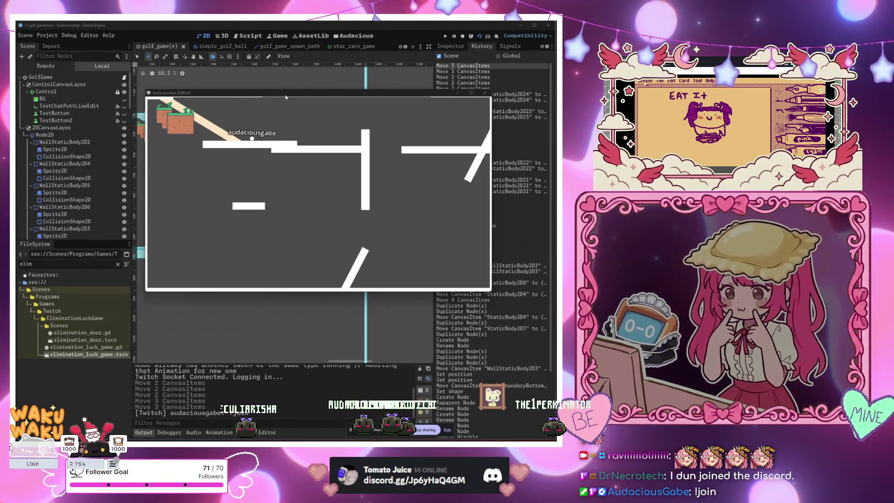
# Hide TileMapLayer with its Scene tree eye icon and return to the running game
pyautogui.scroll(-5, 65, 149)
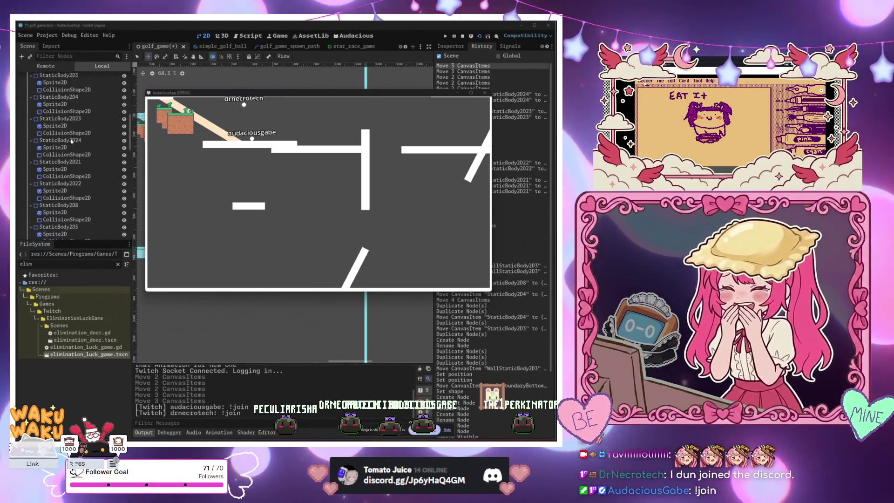
pyautogui.scroll(-10, 73, 150)
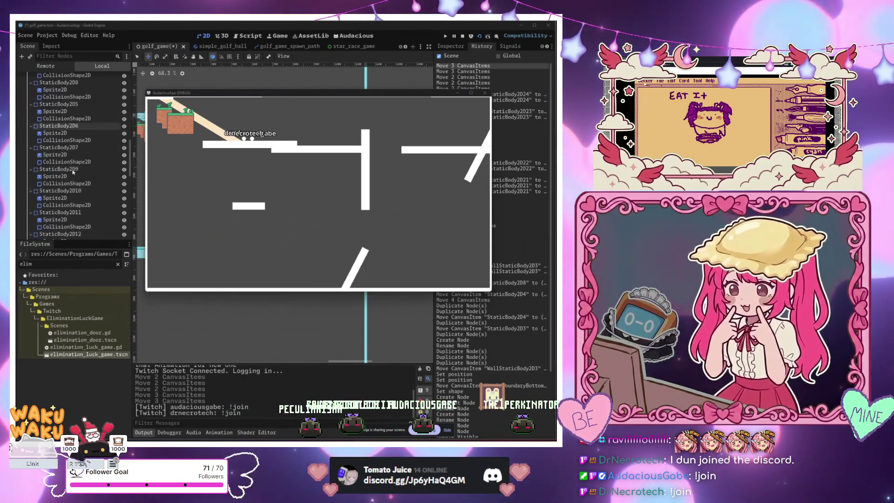
pyautogui.scroll(-10, 73, 206)
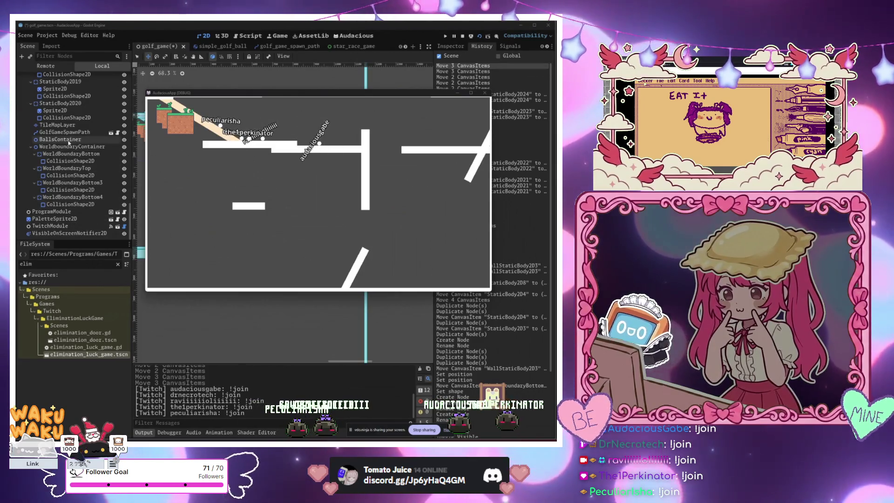
pyautogui.click(124, 127)
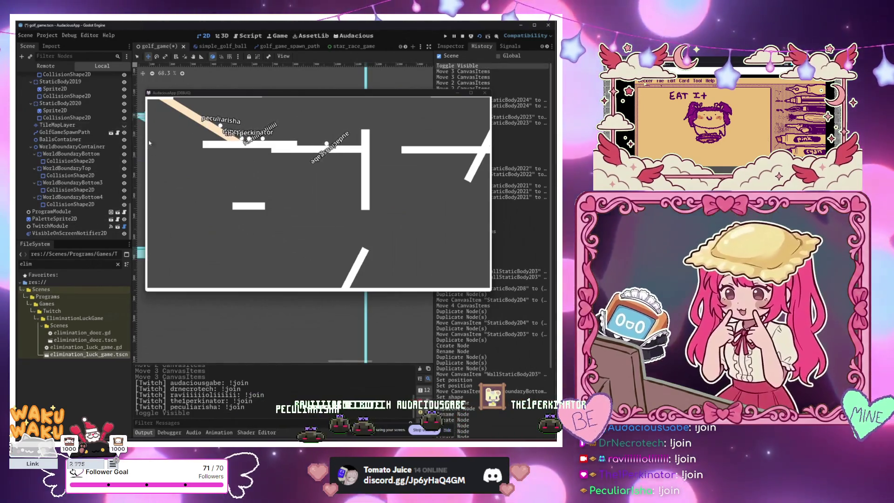
pyautogui.click(276, 203)
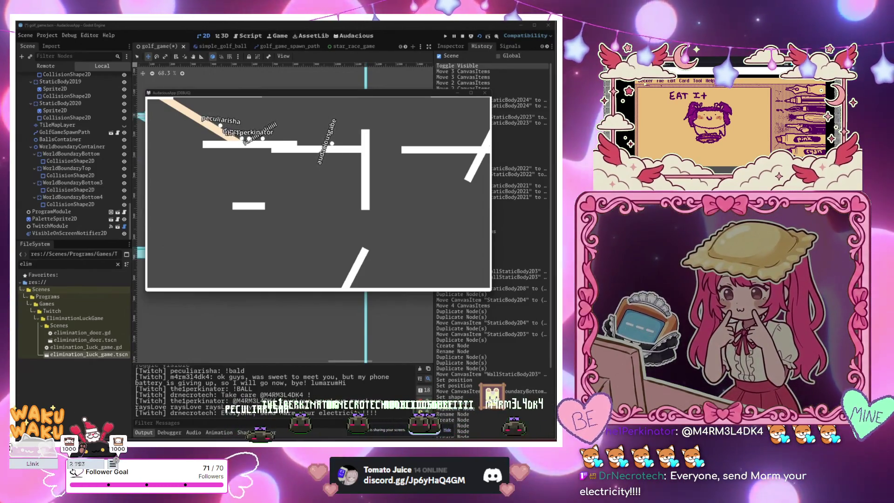
# Bring Paint forward in a smaller window and hide the layer with the old drawings
pyautogui.hotkey('alt', 'Tab')
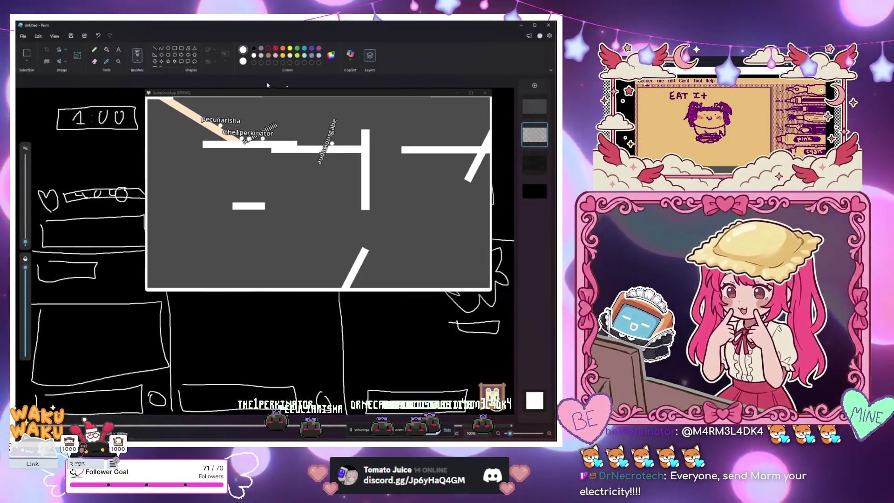
pyautogui.hotkey('alt', 'Tab')
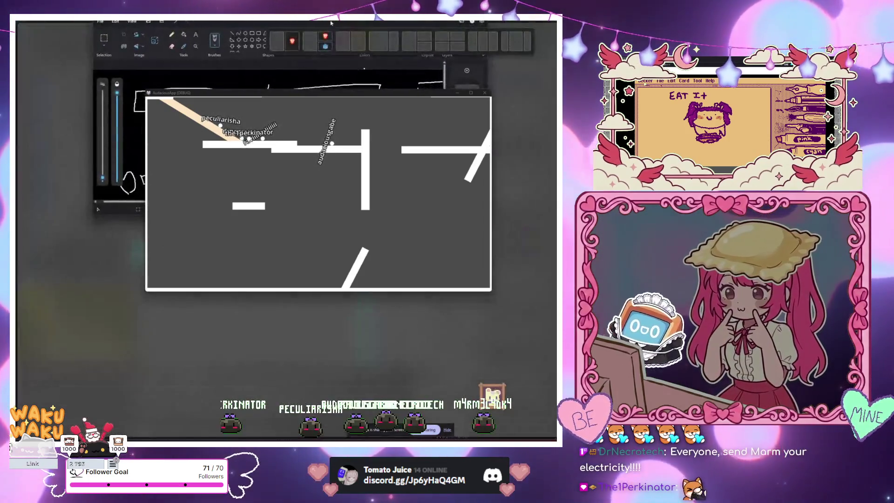
pyautogui.hotkey('alt', 'Tab')
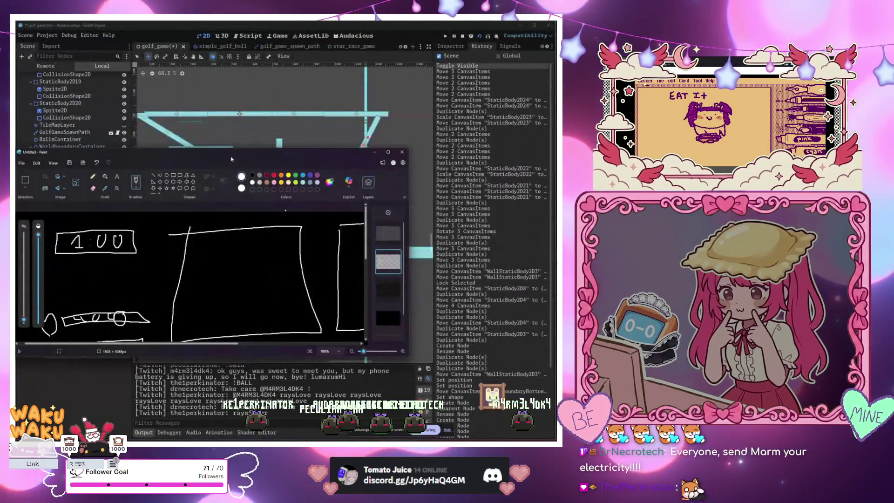
pyautogui.doubleClick(259, 97)
pyautogui.moveTo(373, 23)
pyautogui.mouseDown()
pyautogui.moveTo(382, 90)
pyautogui.moveTo(312, 60)
pyautogui.moveTo(208, 82)
pyautogui.mouseUp()
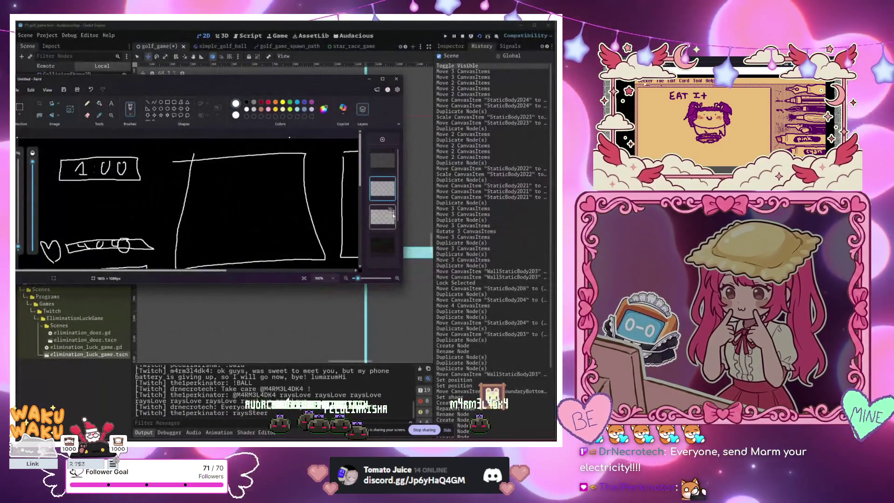
pyautogui.click(391, 210)
# Sketch a baseline labelled 180 and 0, with 90, 45 and 135 marked above
pyautogui.moveTo(69, 224)
pyautogui.mouseDown()
pyautogui.moveTo(170, 218)
pyautogui.moveTo(254, 226)
pyautogui.moveTo(259, 209)
pyautogui.mouseUp()
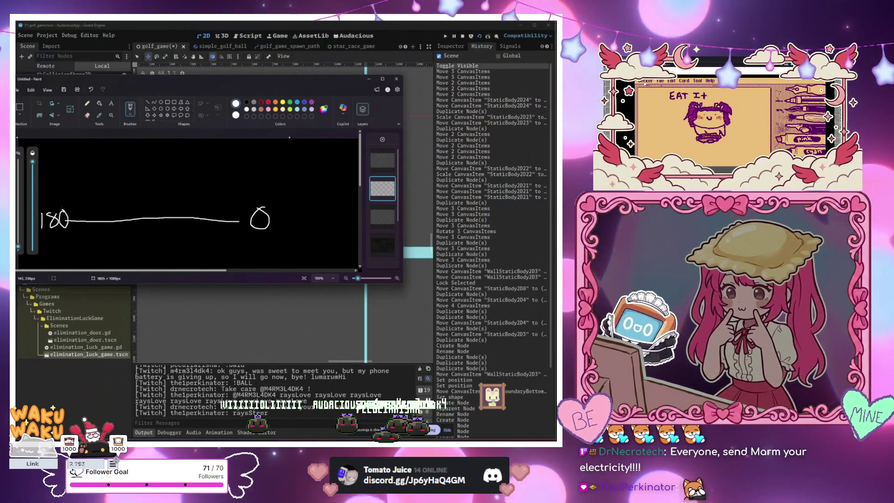
pyautogui.moveTo(149, 142)
pyautogui.mouseDown()
pyautogui.moveTo(140, 148)
pyautogui.moveTo(155, 155)
pyautogui.mouseUp()
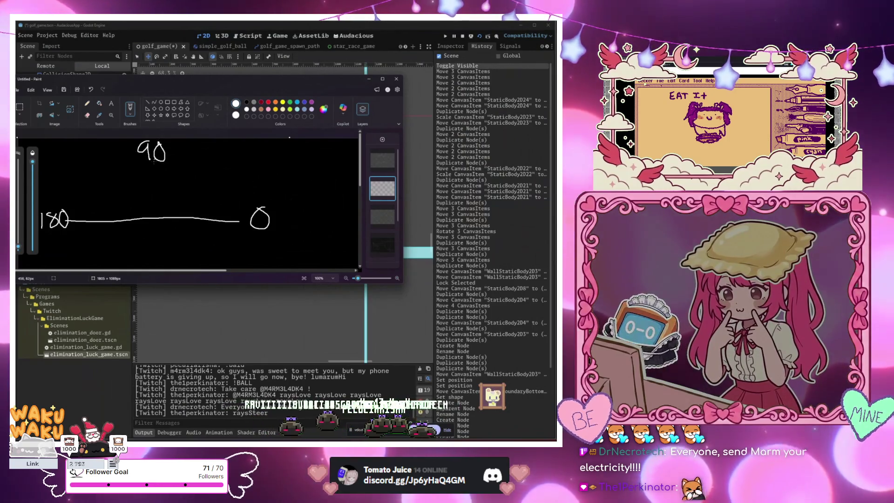
pyautogui.moveTo(229, 150)
pyautogui.mouseDown()
pyautogui.moveTo(241, 164)
pyautogui.moveTo(252, 151)
pyautogui.moveTo(254, 164)
pyautogui.mouseUp()
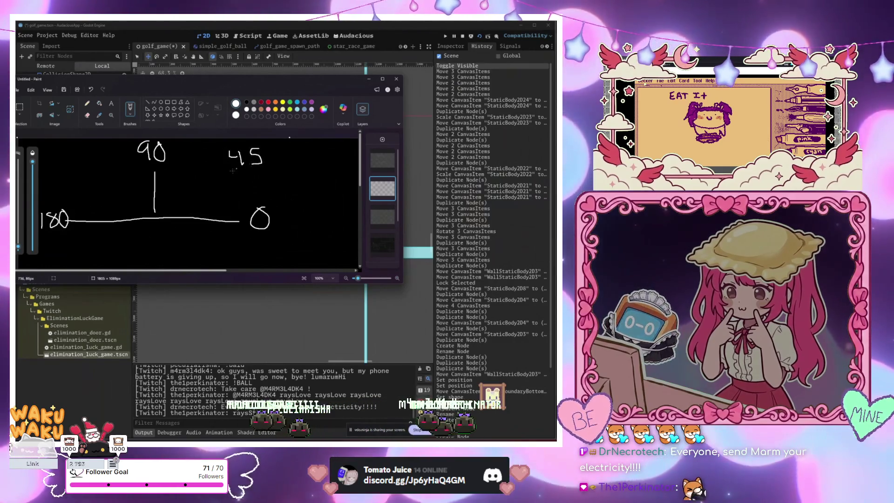
pyautogui.moveTo(64, 165)
pyautogui.mouseDown()
pyautogui.moveTo(64, 176)
pyautogui.moveTo(107, 171)
pyautogui.mouseUp()
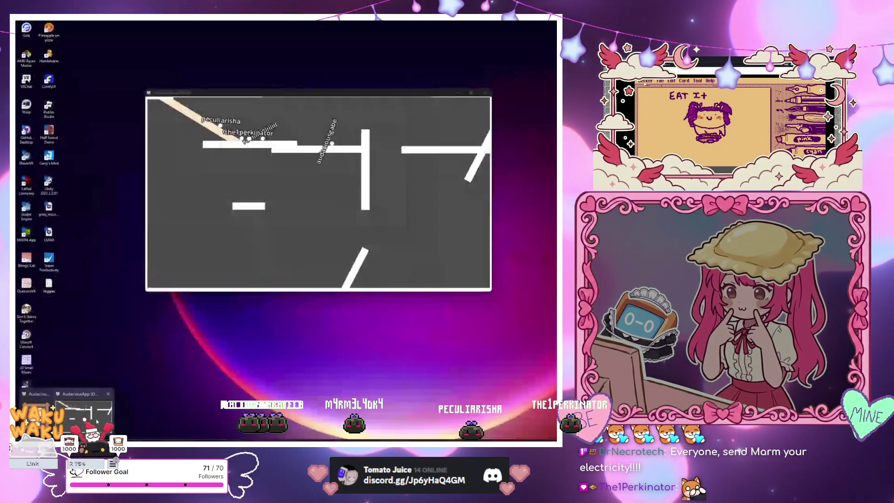
pyautogui.click(97, 422)
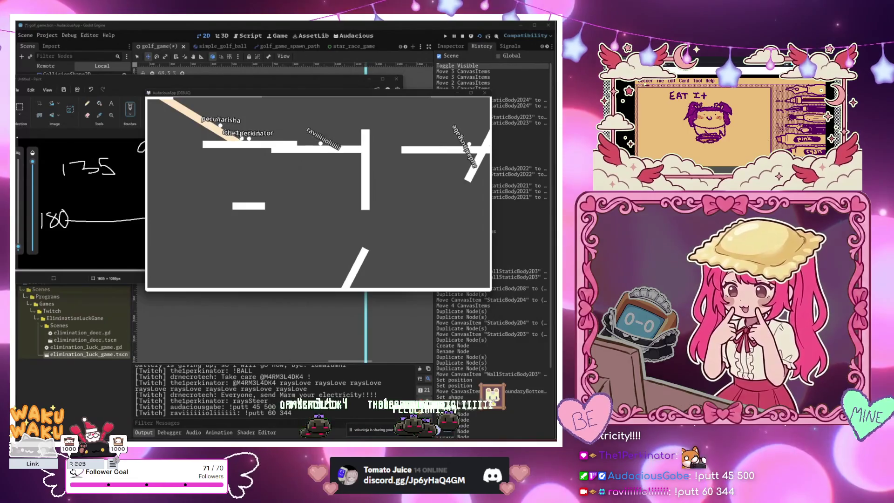
# Move the game window up-right and the Paint sketch lower, then show the Lospec Fizzy12 page
pyautogui.moveTo(280, 93); pyautogui.dragTo(325, 58)
pyautogui.moveTo(154, 83); pyautogui.dragTo(169, 242)
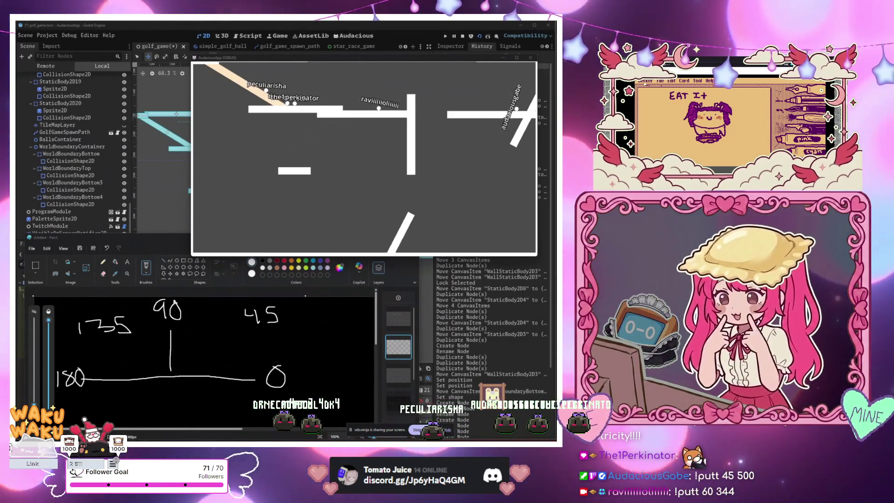
pyautogui.click(41, 410)
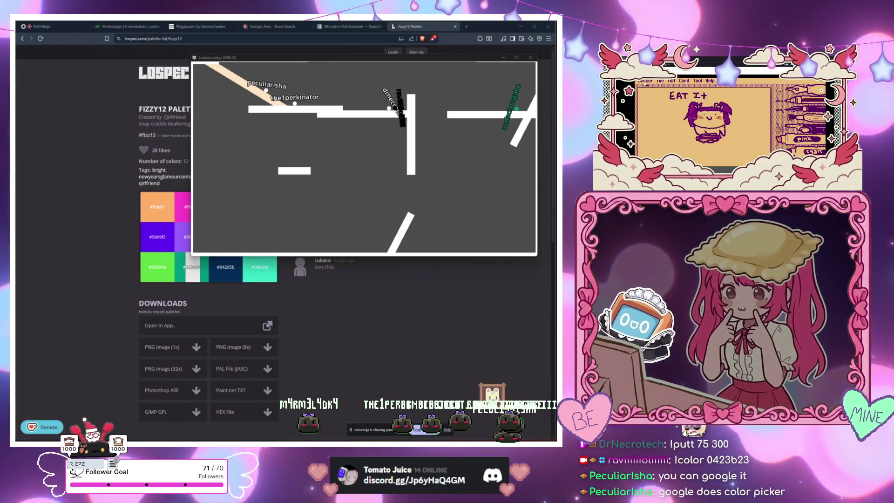
# Bring the Paint angle sketch in front and nudge it slightly lower
pyautogui.hotkey('alt', 'Tab')
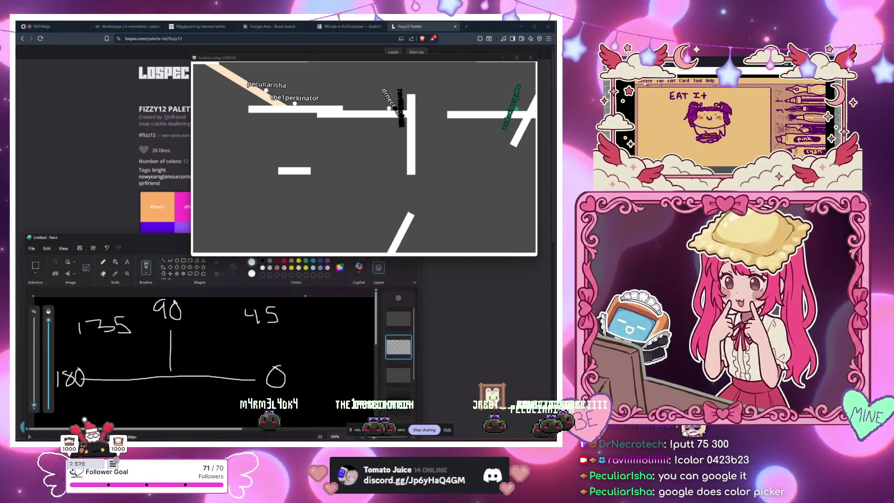
pyautogui.moveTo(165, 247); pyautogui.dragTo(165, 251)
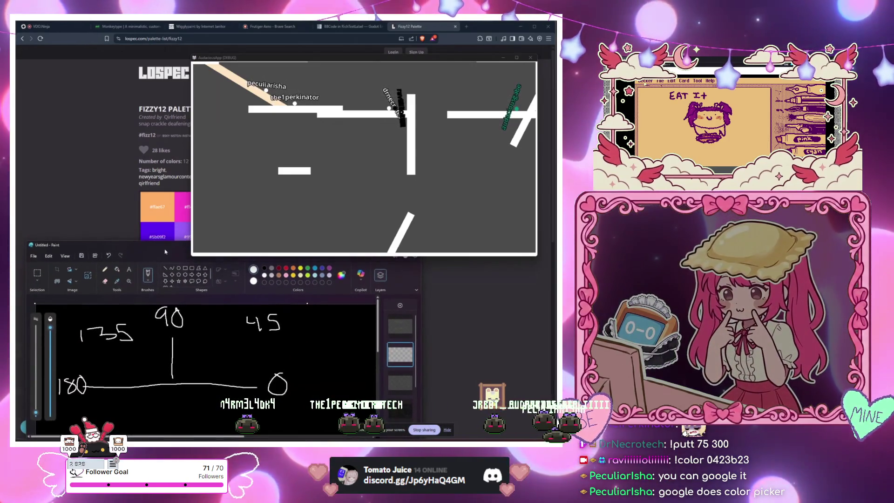